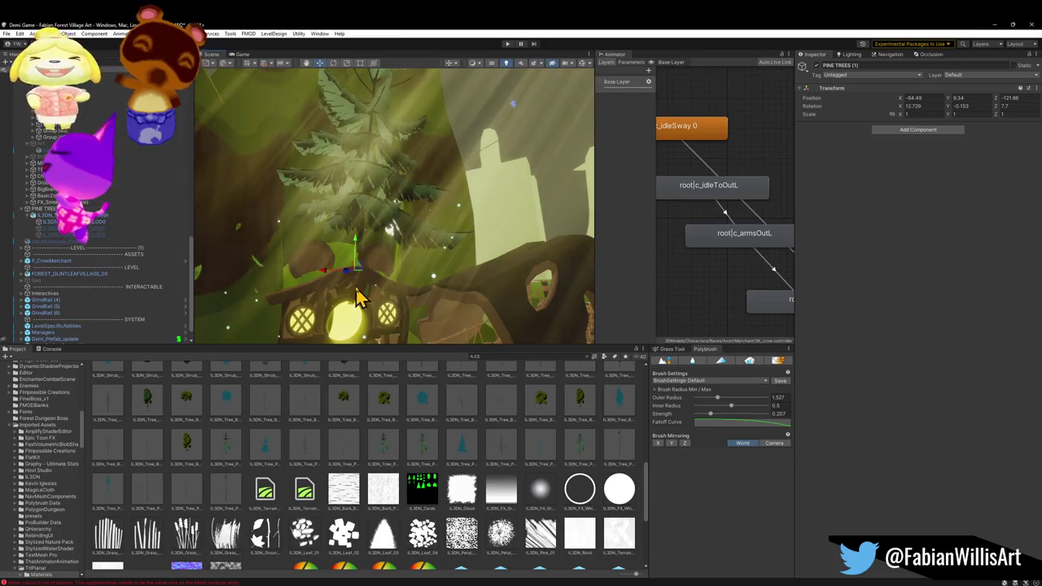
Shift the pine tree sideways toward the tree house and lower it slightly
{"action": "mouse_move", "coordinate": [361, 279]}
{"action": "right_mouse_down"}
{"action": "mouse_move", "coordinate": [349, 308]}
{"action": "mouse_move", "coordinate": [396, 270]}
{"action": "right_mouse_up"}
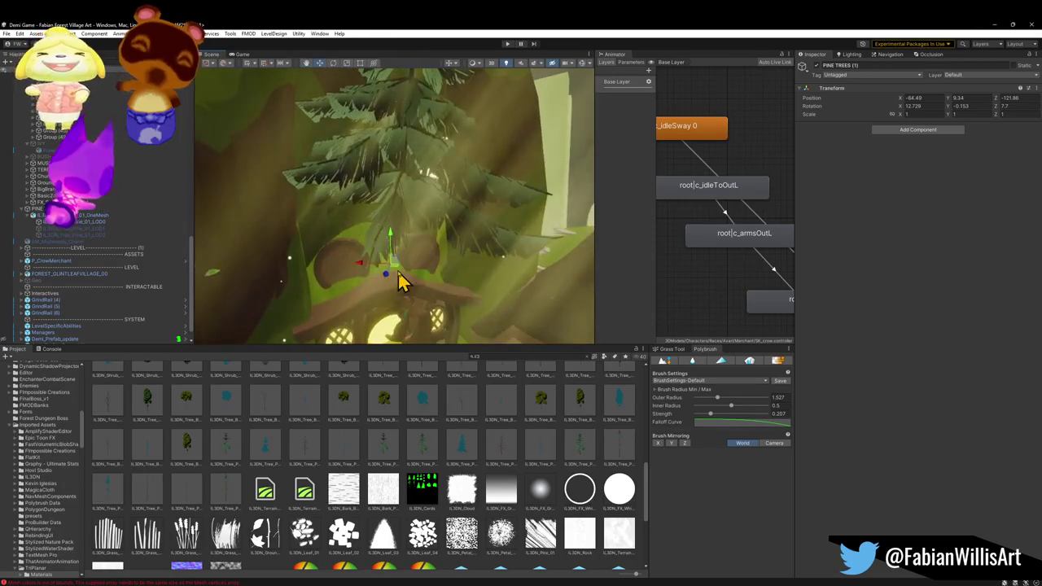
{"action": "mouse_move", "coordinate": [396, 277]}
{"action": "left_mouse_down"}
{"action": "mouse_move", "coordinate": [330, 289]}
{"action": "mouse_move", "coordinate": [323, 271]}
{"action": "left_mouse_up"}
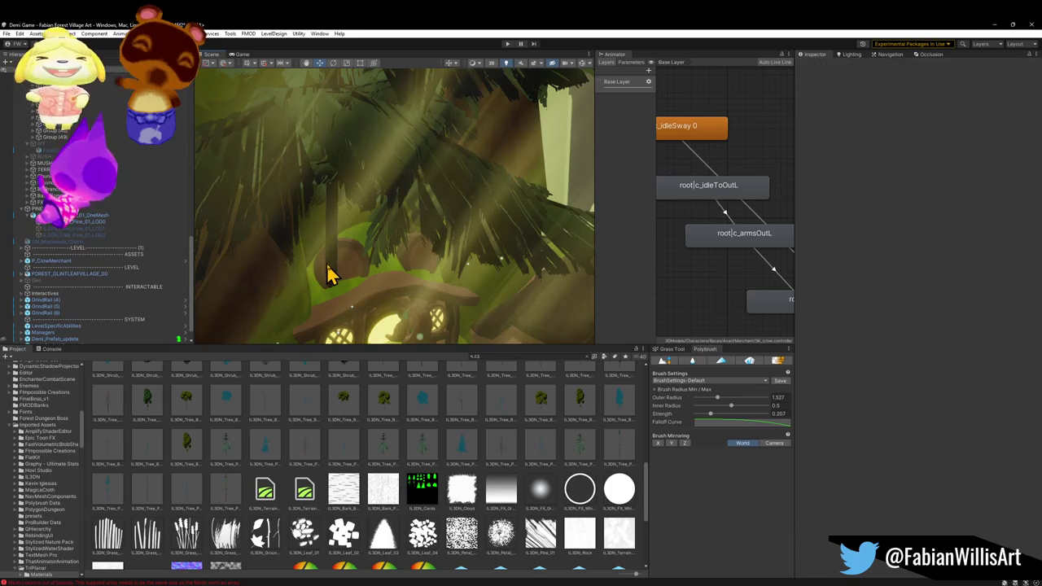
{"action": "mouse_move", "coordinate": [324, 272]}
{"action": "left_mouse_down"}
{"action": "mouse_move", "coordinate": [326, 299]}
{"action": "mouse_move", "coordinate": [440, 254]}
{"action": "left_mouse_up"}
Enlarge the pine tree to 1.5392 scale and rotate it to about 7.63, -91.31, -12.79
{"action": "scroll", "coordinate": [440, 253], "scroll_direction": "down", "scroll_amount": 2}
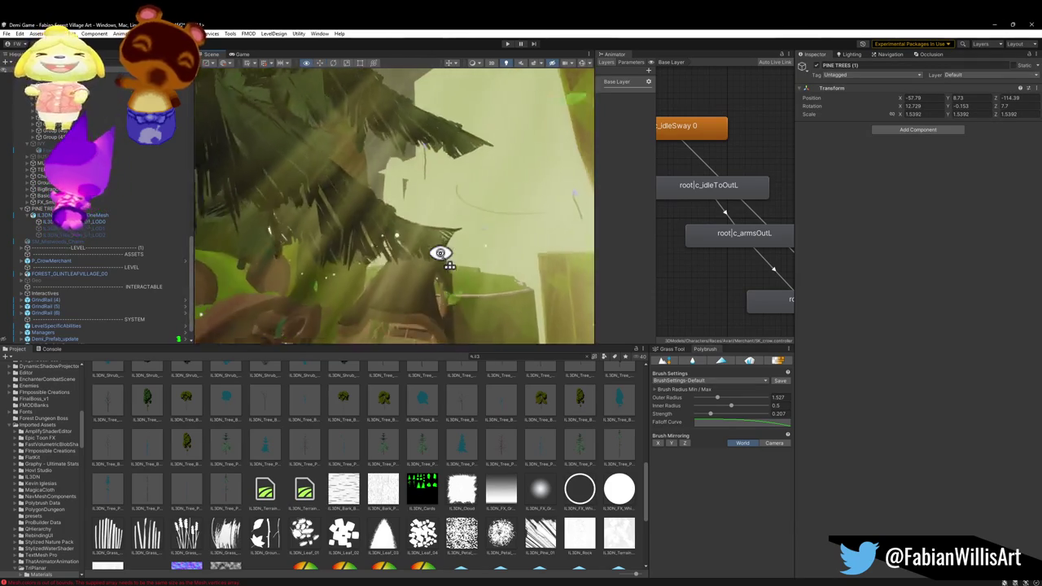
{"action": "scroll", "coordinate": [440, 253], "scroll_direction": "down", "scroll_amount": 2}
{"action": "scroll", "coordinate": [440, 254], "scroll_direction": "down", "scroll_amount": 2}
{"action": "scroll", "coordinate": [439, 254], "scroll_direction": "down", "scroll_amount": 2}
{"action": "left_click_drag", "start_coordinate": [439, 253], "coordinate": [442, 262], "text": "alt"}
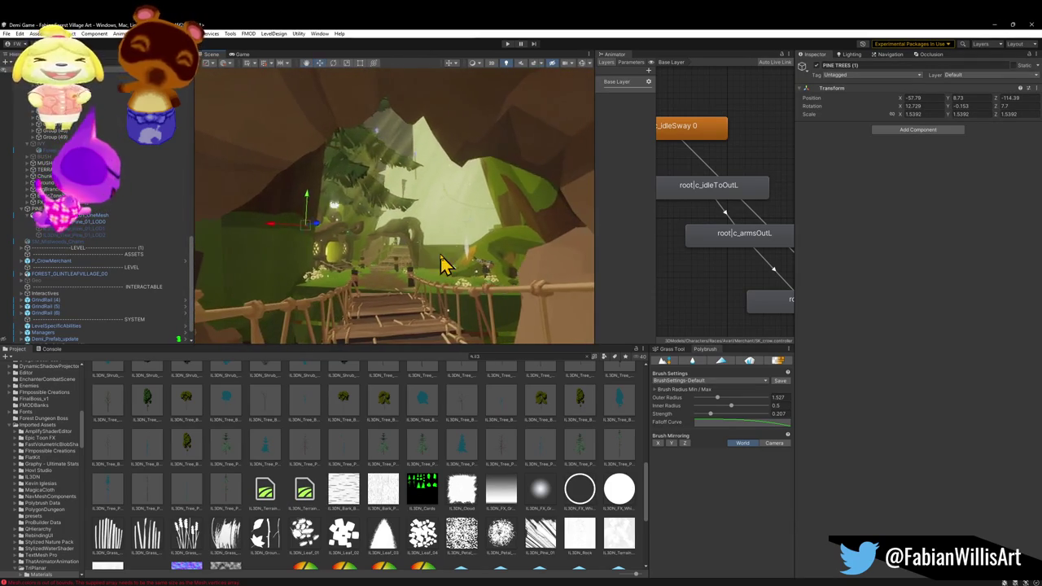
{"action": "mouse_move", "coordinate": [329, 236]}
{"action": "left_mouse_down"}
{"action": "mouse_move", "coordinate": [398, 251]}
{"action": "mouse_move", "coordinate": [399, 241]}
{"action": "left_mouse_up"}
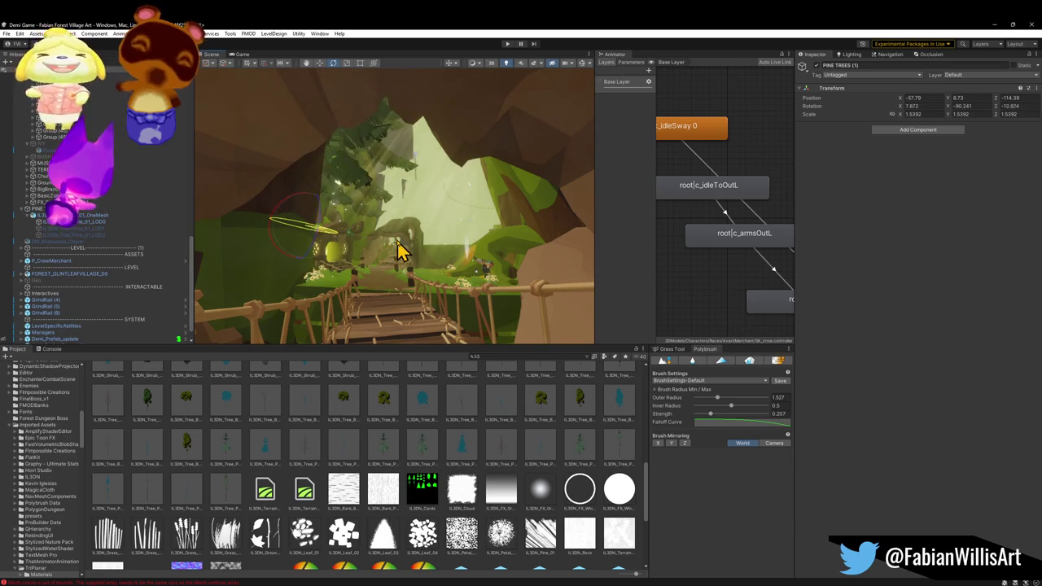
{"action": "mouse_move", "coordinate": [453, 276]}
{"action": "left_mouse_down", "text": "alt"}
{"action": "mouse_move", "coordinate": [432, 292]}
{"action": "mouse_move", "coordinate": [447, 291]}
{"action": "left_mouse_up", "text": "alt"}
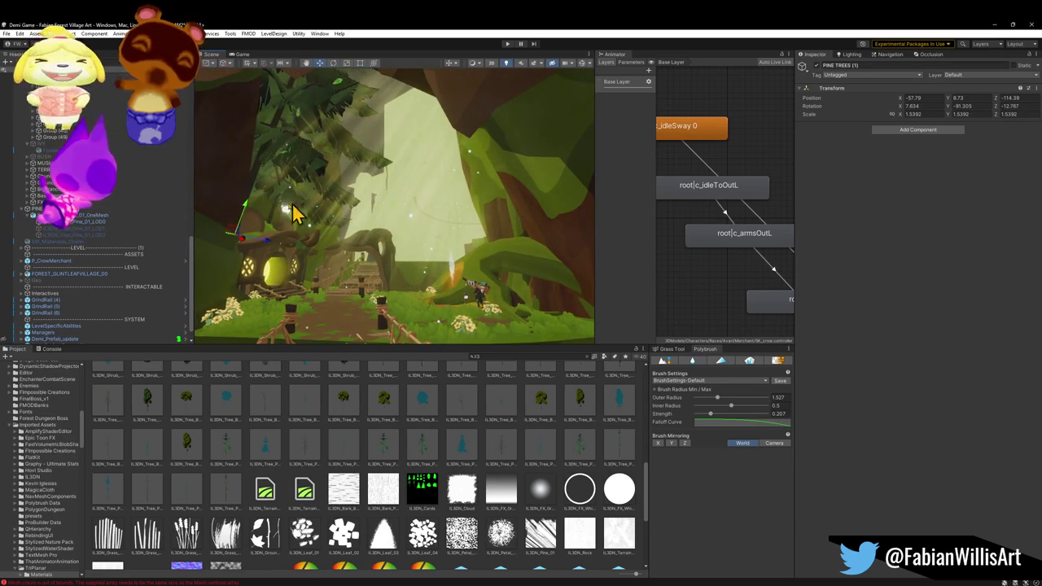
Move the left pine tree beside the bridge's right railing and shrink it to about 0.72
{"action": "left_click", "coordinate": [236, 247]}
{"action": "mouse_move", "coordinate": [236, 246]}
{"action": "left_mouse_down"}
{"action": "mouse_move", "coordinate": [511, 336]}
{"action": "mouse_move", "coordinate": [502, 323]}
{"action": "mouse_move", "coordinate": [499, 331]}
{"action": "left_mouse_up"}
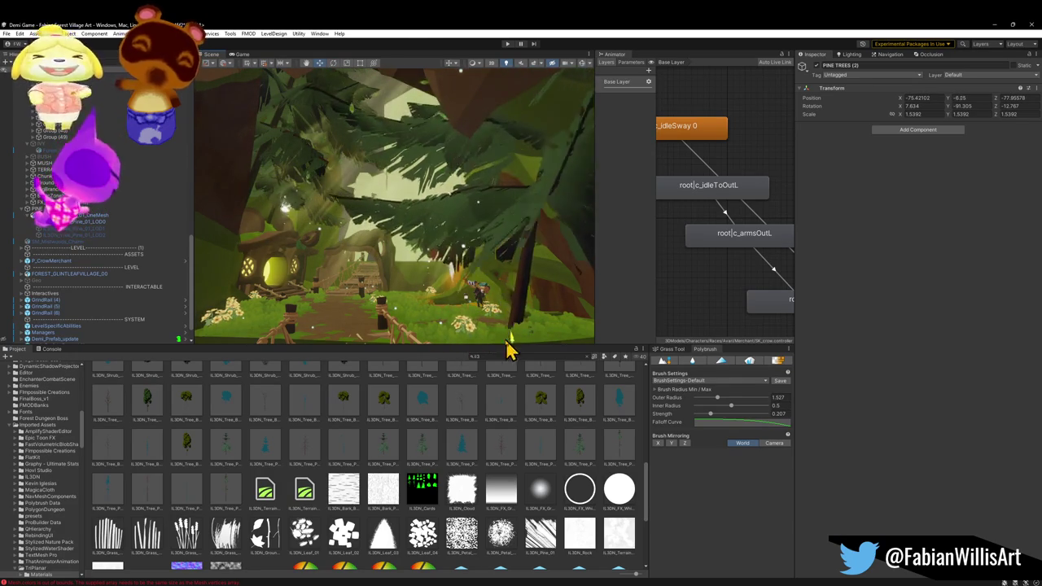
{"action": "key", "text": "r"}
{"action": "scroll", "coordinate": [499, 325], "scroll_direction": "up", "scroll_amount": 3}
{"action": "left_click_drag", "start_coordinate": [499, 323], "coordinate": [479, 313]}
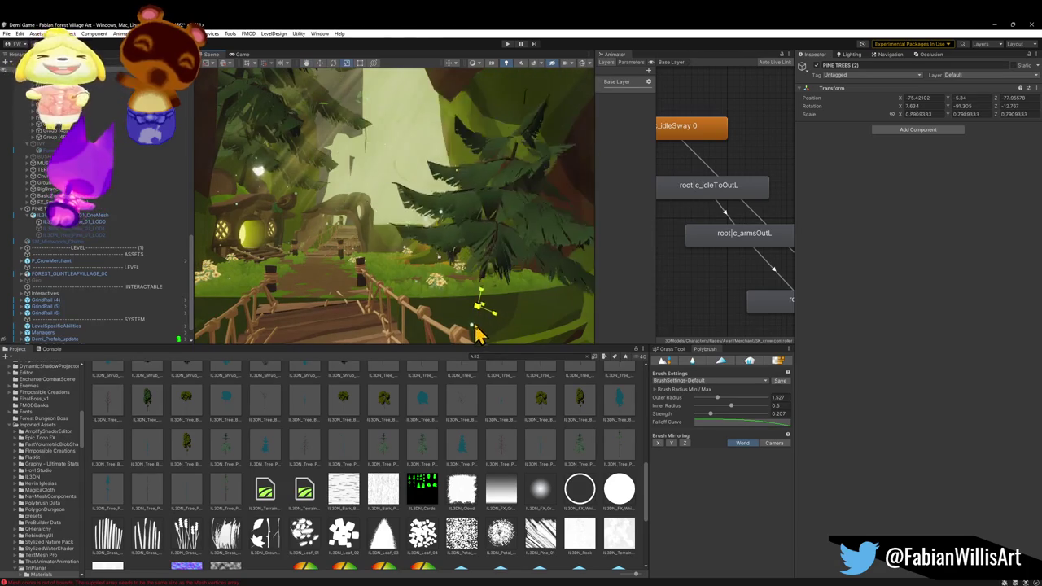
Tilt the second pine tree forward and slightly sideways
{"action": "key", "text": "e"}
{"action": "mouse_move", "coordinate": [479, 309]}
{"action": "right_mouse_down"}
{"action": "mouse_move", "coordinate": [431, 291]}
{"action": "mouse_move", "coordinate": [468, 302]}
{"action": "right_mouse_up"}
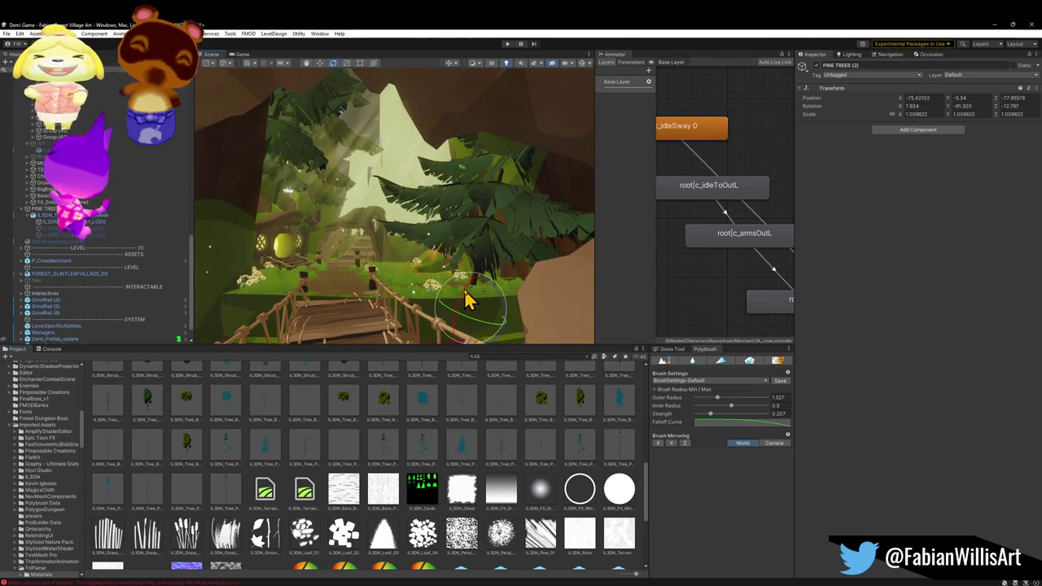
{"action": "mouse_move", "coordinate": [468, 301]}
{"action": "left_mouse_down"}
{"action": "mouse_move", "coordinate": [456, 310]}
{"action": "mouse_move", "coordinate": [470, 316]}
{"action": "left_mouse_up"}
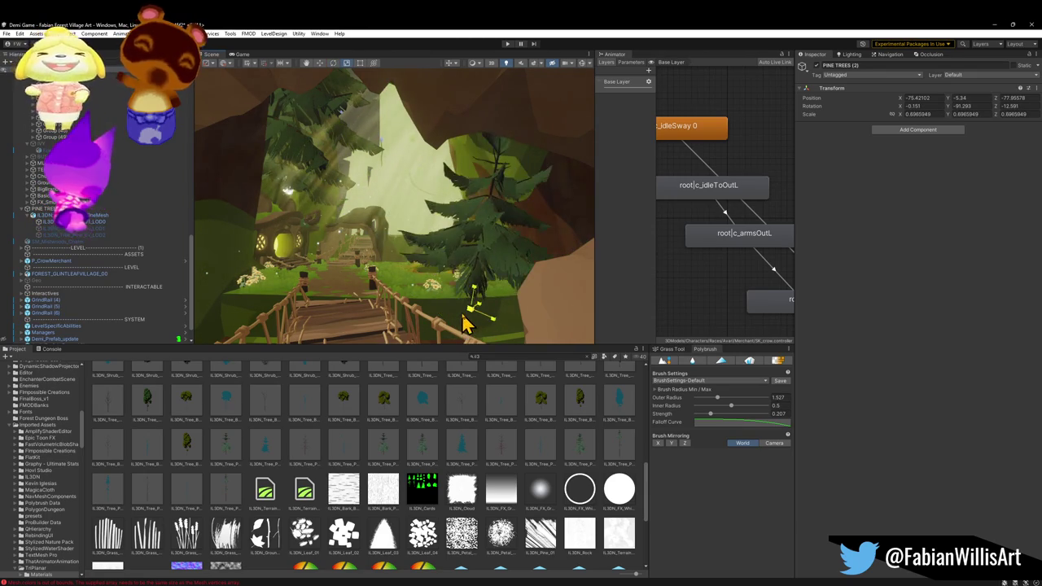
{"action": "mouse_move", "coordinate": [476, 294]}
{"action": "left_mouse_down"}
{"action": "mouse_move", "coordinate": [464, 302]}
{"action": "mouse_move", "coordinate": [461, 285]}
{"action": "left_mouse_up"}
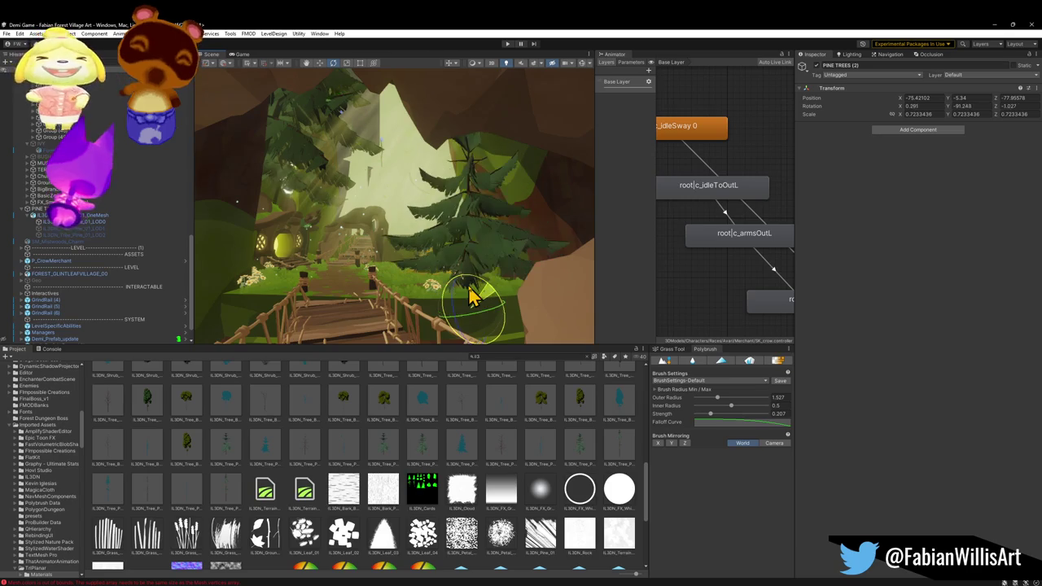
{"action": "left_click_drag", "start_coordinate": [465, 295], "coordinate": [451, 298], "text": "alt"}
Nudge the pine tree into place and sink it to Y -3.1, then select the god rays effect
{"action": "left_click", "coordinate": [444, 466]}
{"action": "left_click_drag", "start_coordinate": [443, 249], "coordinate": [434, 248], "text": "alt"}
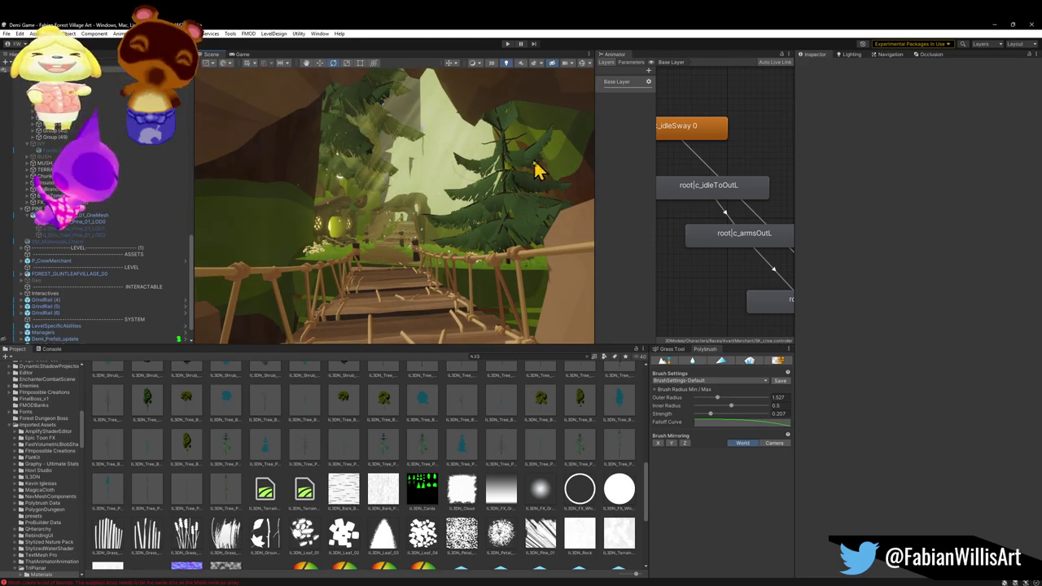
{"action": "left_click", "coordinate": [515, 184]}
{"action": "left_click_drag", "start_coordinate": [514, 256], "coordinate": [511, 248]}
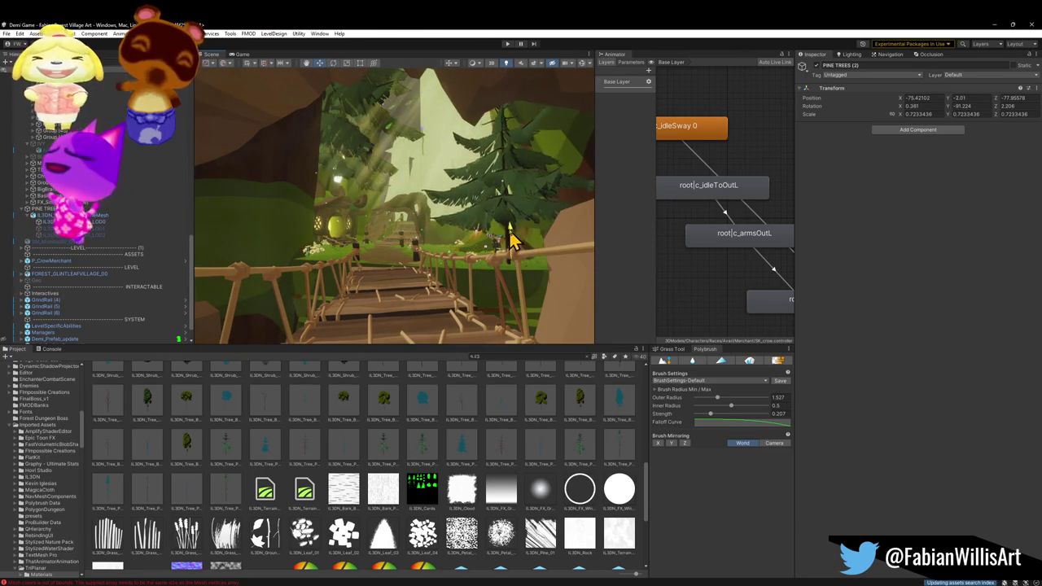
{"action": "left_click", "coordinate": [446, 461]}
{"action": "left_click", "coordinate": [499, 285]}
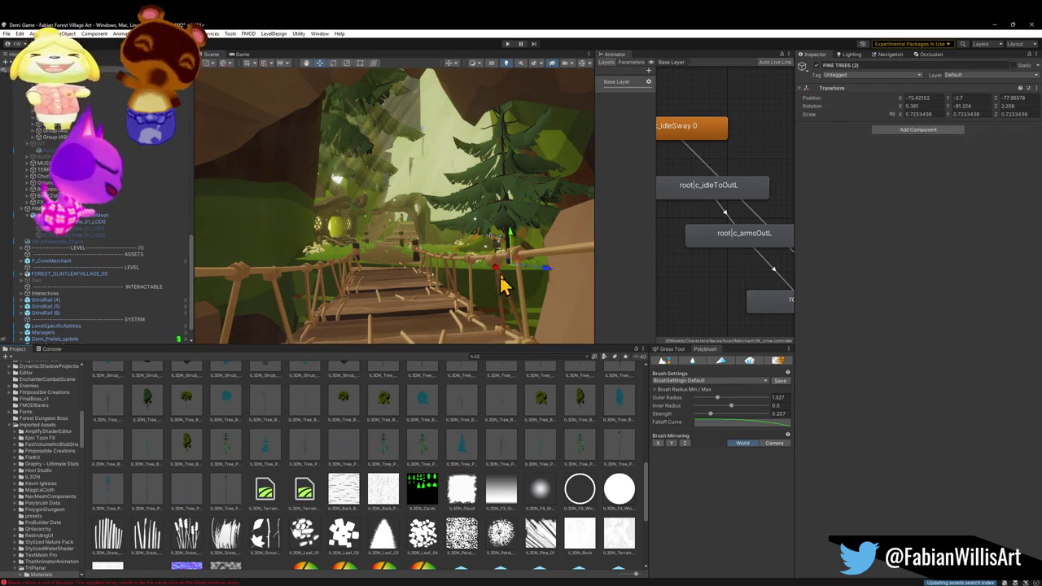
{"action": "left_click_drag", "start_coordinate": [514, 243], "coordinate": [512, 250]}
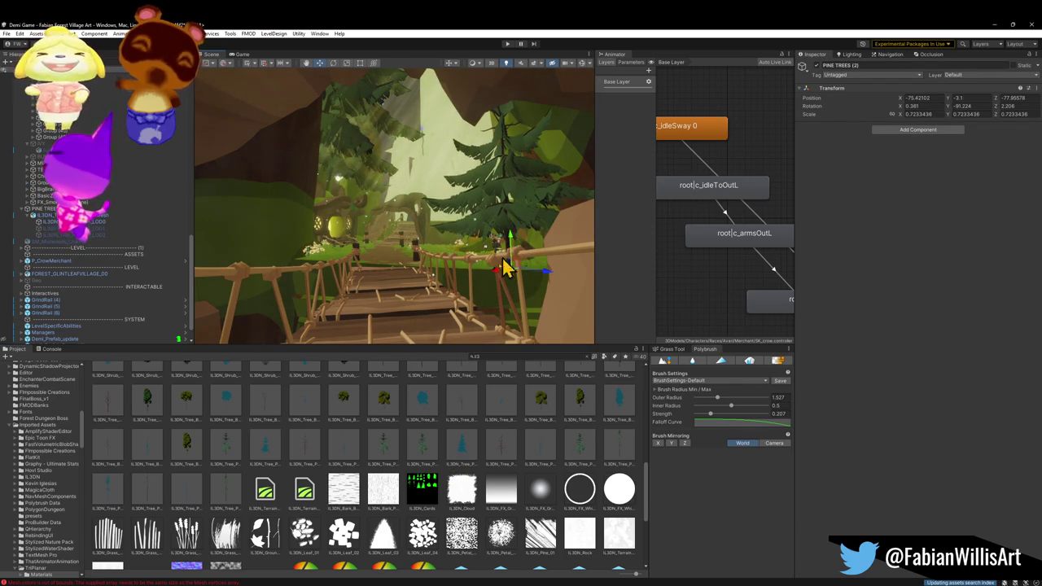
{"action": "right_click_drag", "start_coordinate": [432, 251], "coordinate": [446, 273]}
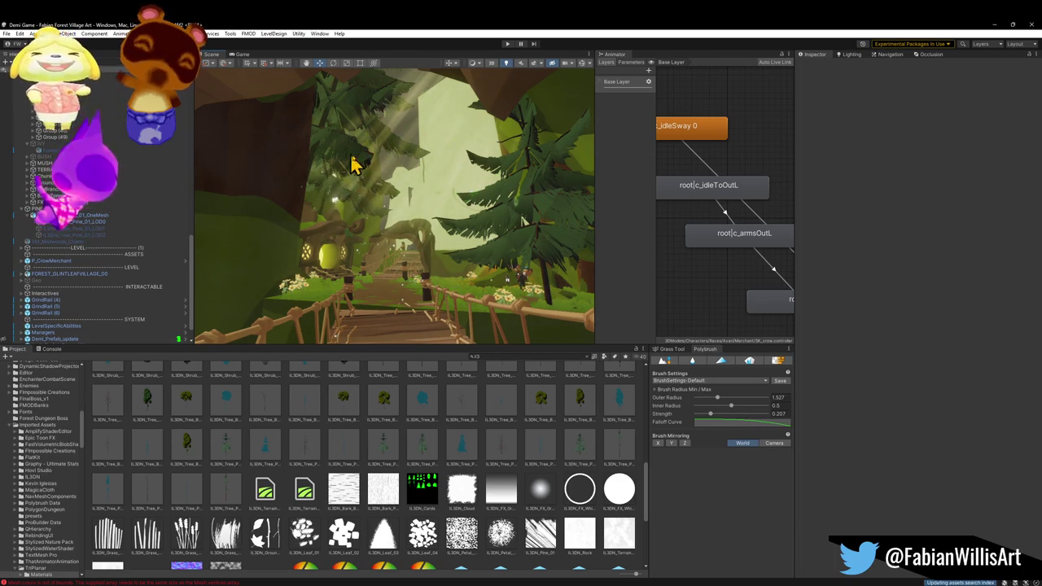
{"action": "left_click", "coordinate": [363, 209]}
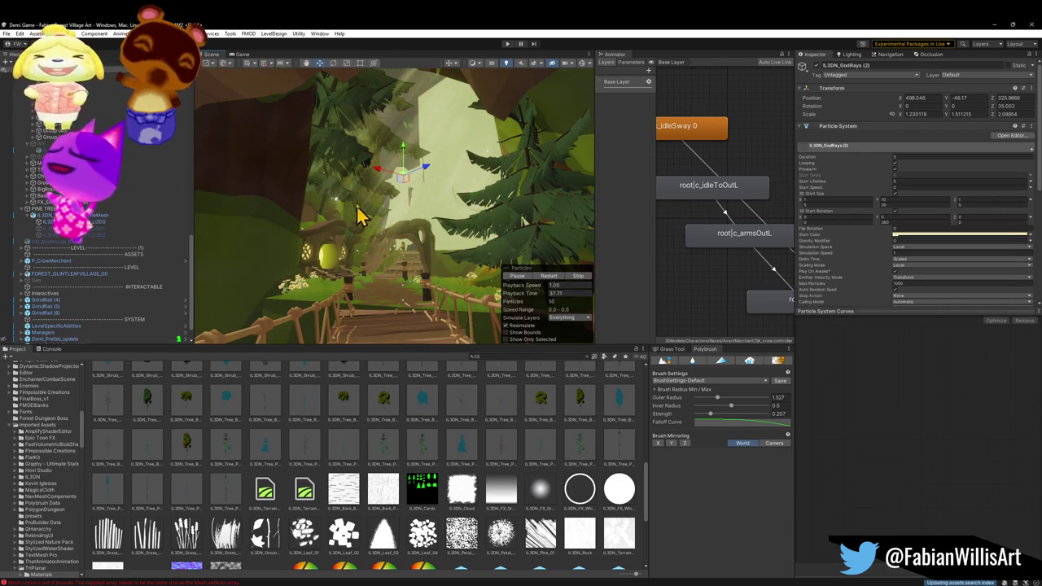
Click through the wooden sign, god rays, pine mesh and particles to reach BlowingLeaves
{"action": "left_click", "coordinate": [371, 230]}
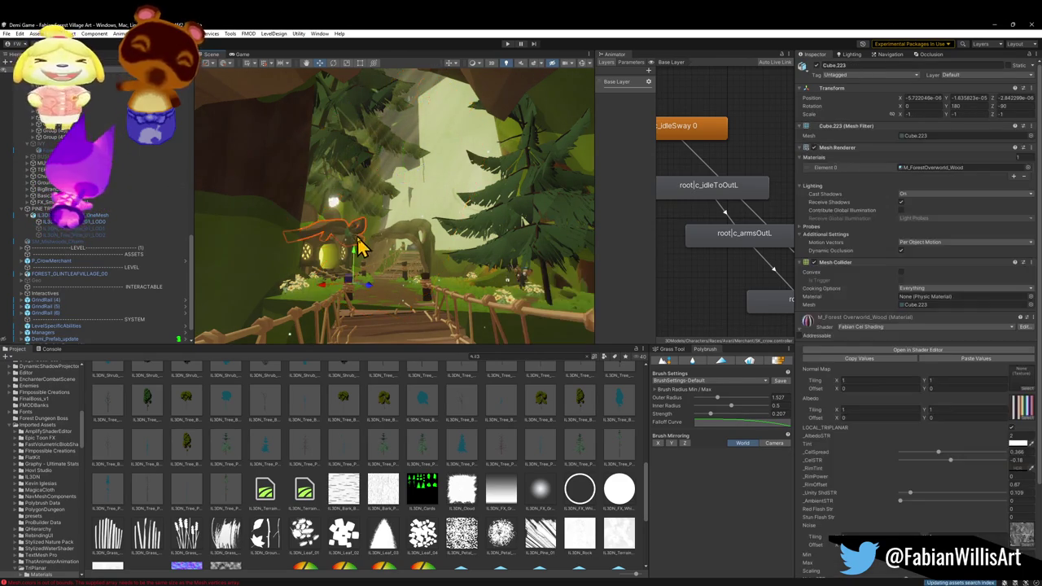
{"action": "left_click", "coordinate": [365, 156]}
{"action": "left_click", "coordinate": [361, 167]}
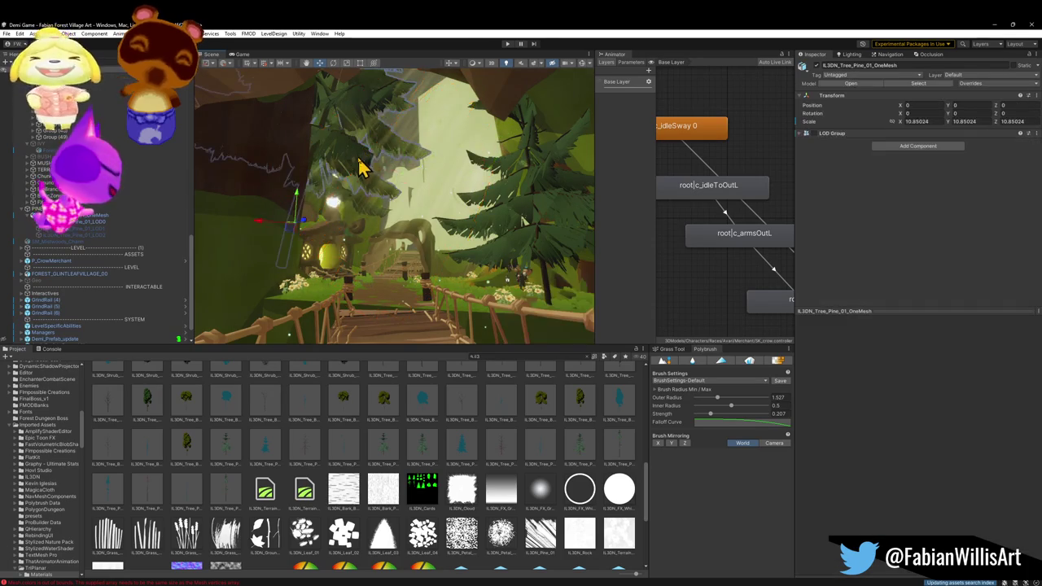
{"action": "left_click", "coordinate": [396, 183]}
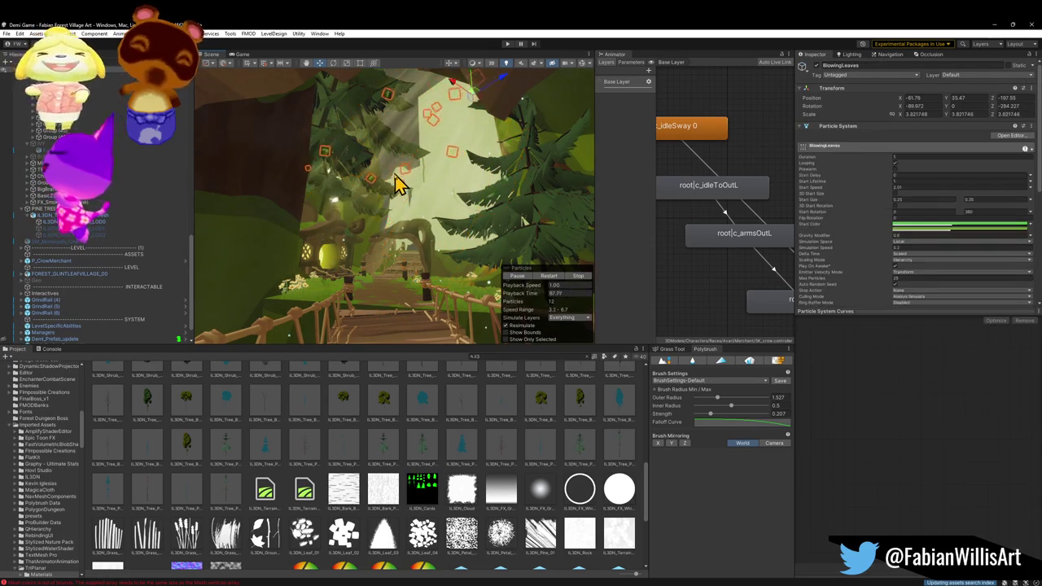
{"action": "left_click", "coordinate": [314, 167]}
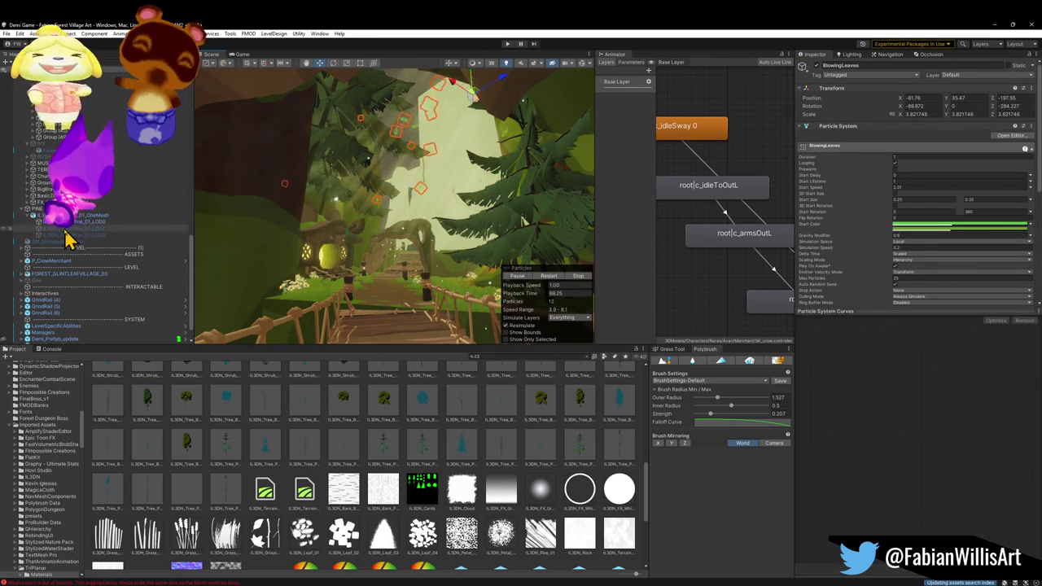
Frame BlowingLeaves and add the second leaf particle system, viewing down the path
{"action": "double_click", "coordinate": [72, 232]}
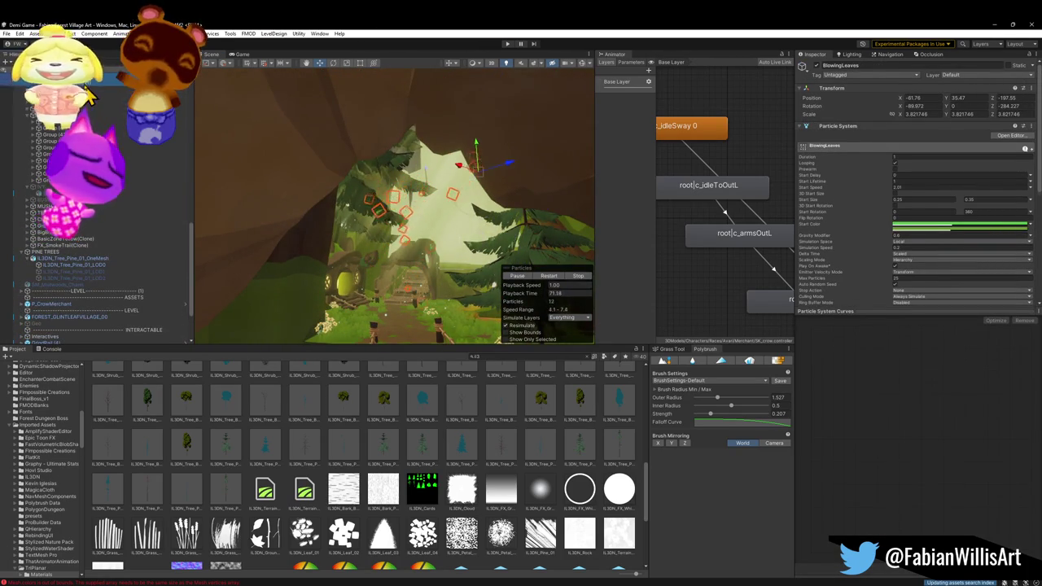
{"action": "left_click", "coordinate": [71, 231], "text": "ctrl"}
{"action": "right_click_drag", "start_coordinate": [428, 190], "coordinate": [465, 269]}
{"action": "key", "text": "w"}
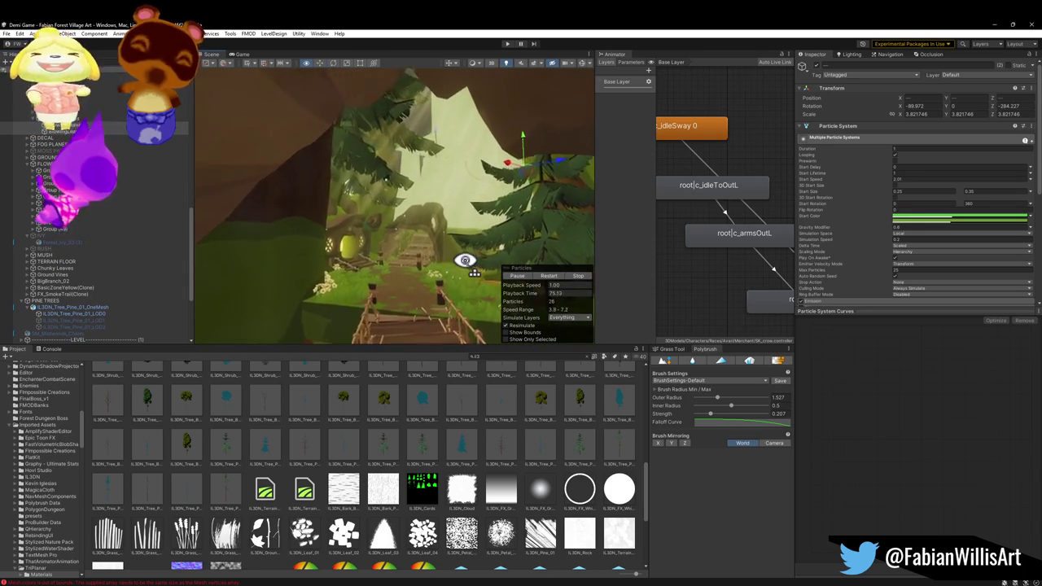
{"action": "left_click", "coordinate": [925, 217]}
{"action": "left_click_drag", "start_coordinate": [968, 276], "coordinate": [969, 275]}
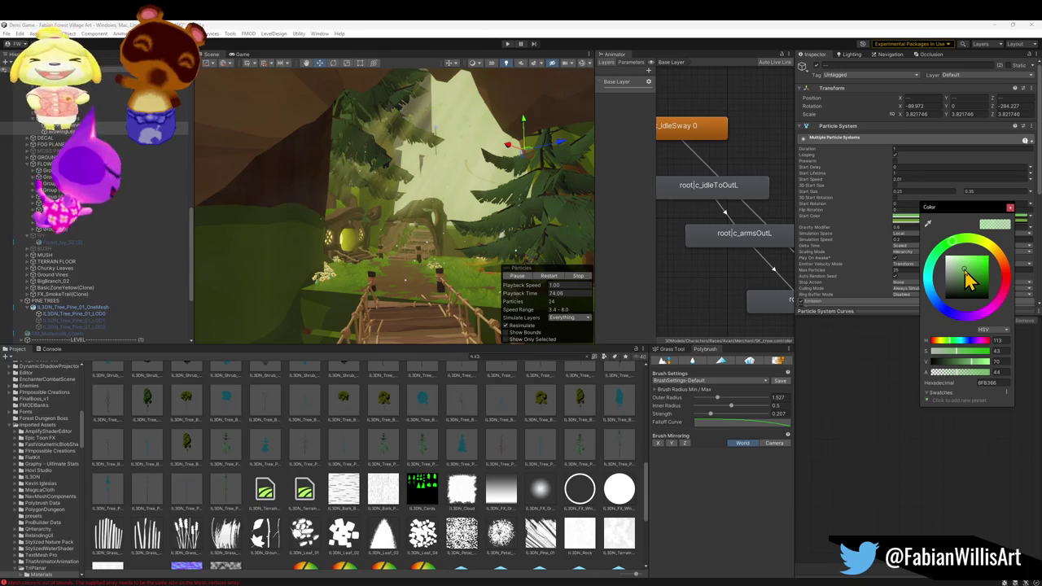
{"action": "left_click_drag", "start_coordinate": [968, 279], "coordinate": [962, 269]}
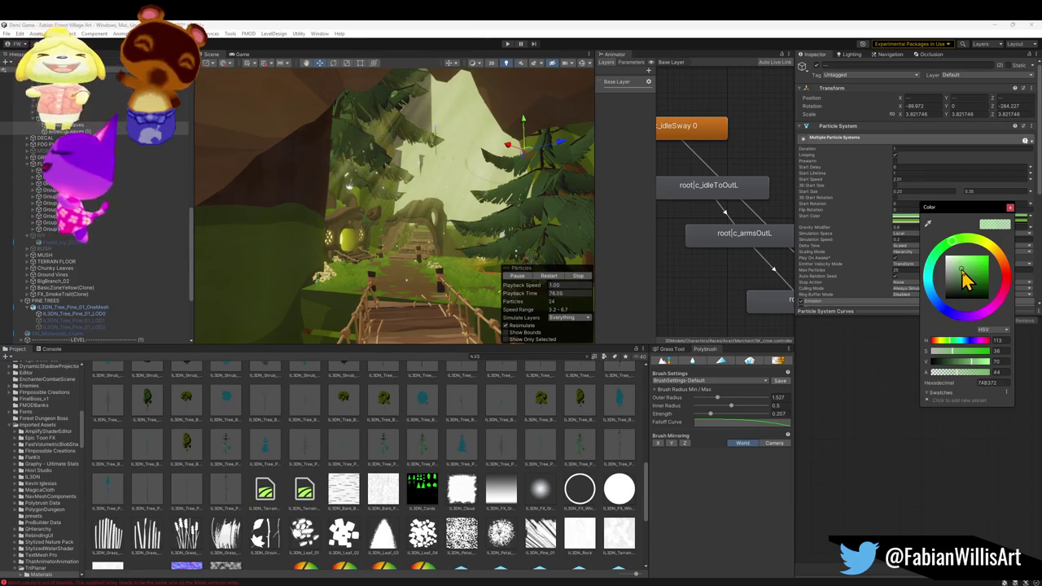
{"action": "left_click", "coordinate": [884, 339]}
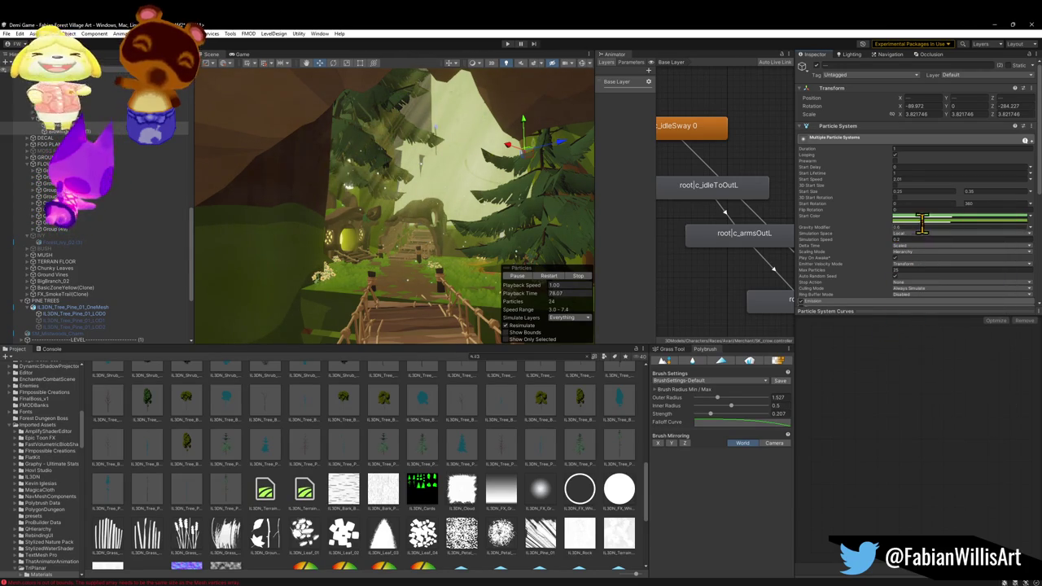
{"action": "left_click", "coordinate": [922, 221]}
{"action": "mouse_move", "coordinate": [976, 287]}
{"action": "left_mouse_down"}
{"action": "mouse_move", "coordinate": [965, 293]}
{"action": "mouse_move", "coordinate": [967, 281]}
{"action": "left_mouse_up"}
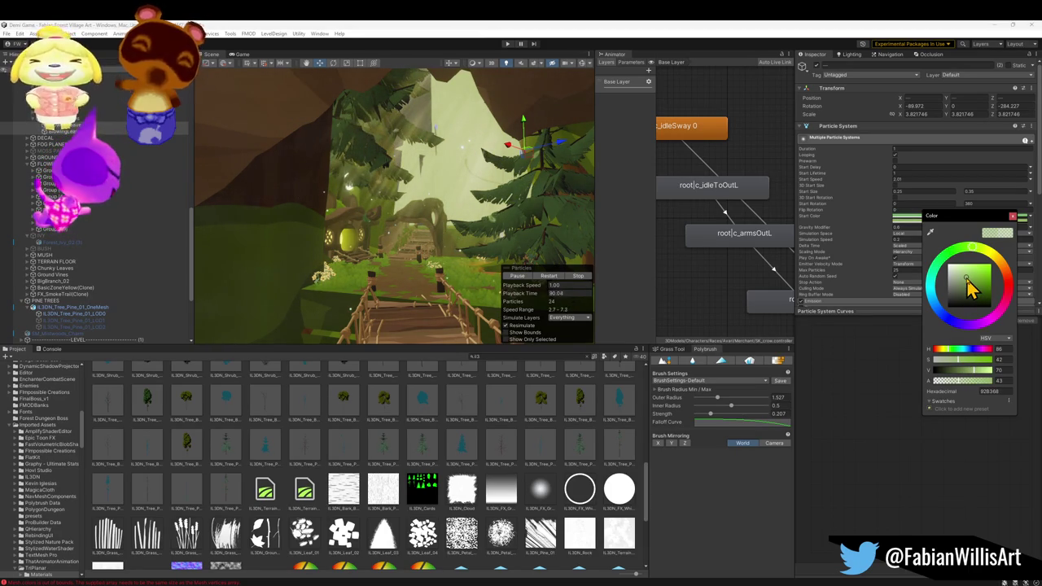
{"action": "left_click_drag", "start_coordinate": [967, 278], "coordinate": [967, 286]}
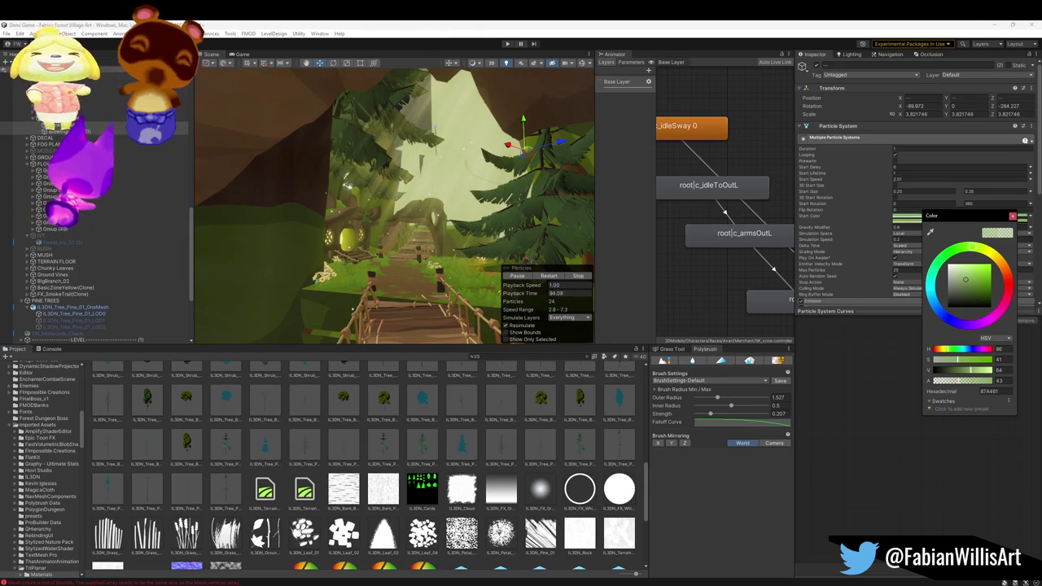
{"action": "key", "text": "Return"}
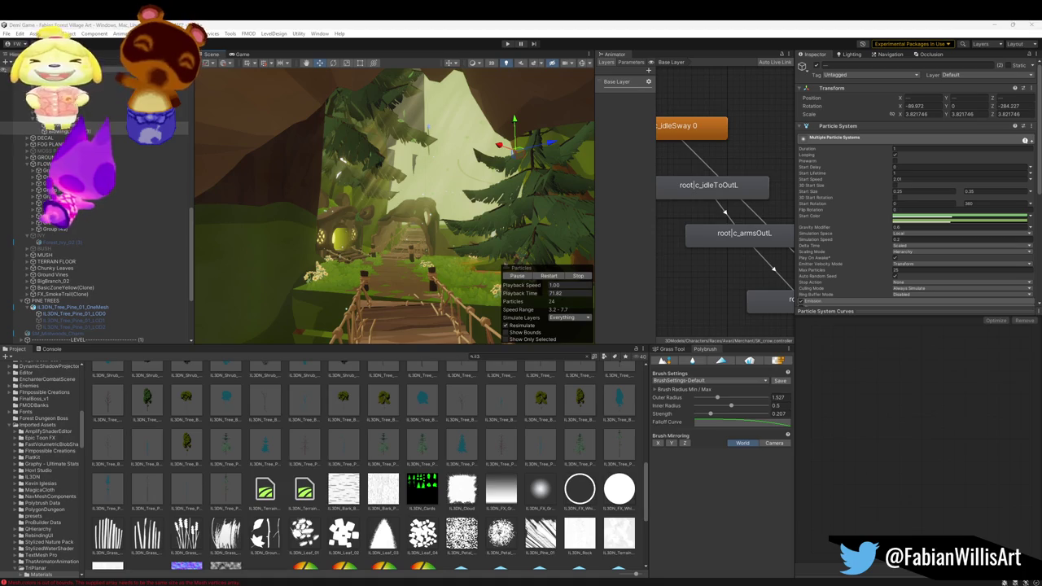
{"action": "left_click", "coordinate": [507, 44]}
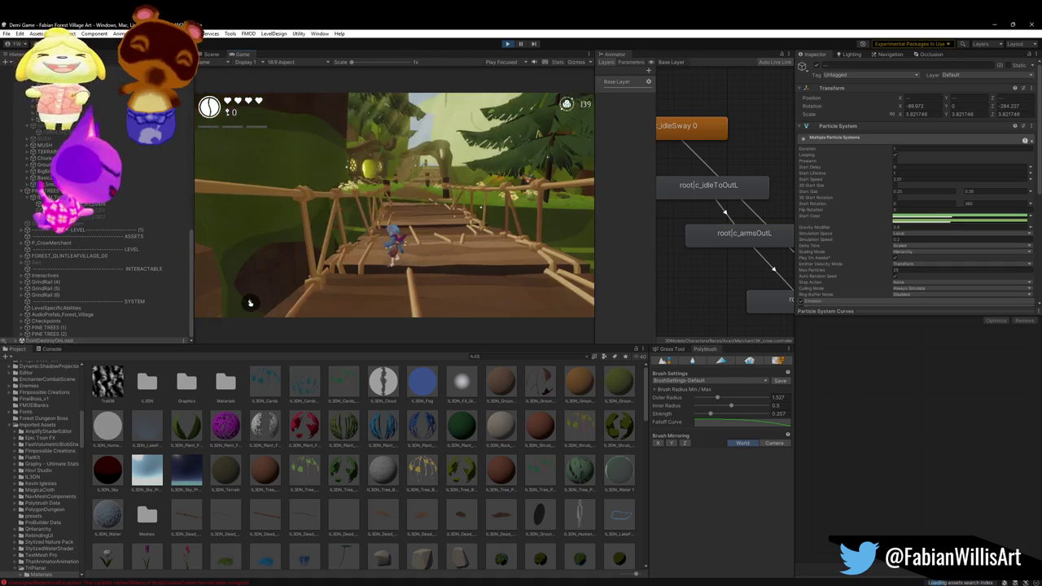
Make the running game view fill the screen with F10
{"action": "key", "text": "F10"}
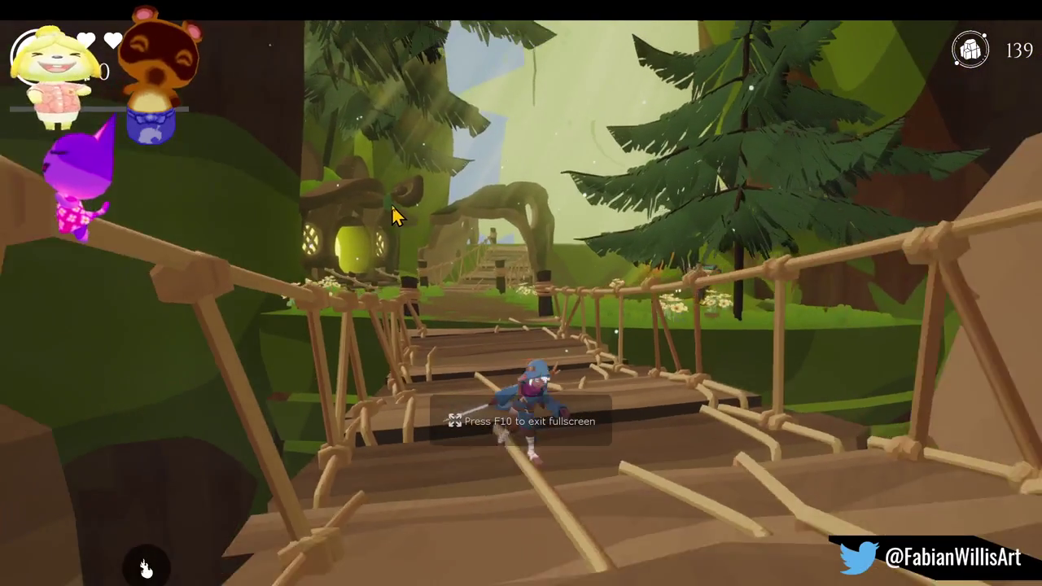
Walk the character back and forth onto the bridge, then stop play mode with Ctrl+P
{"action": "key", "text": "s"}
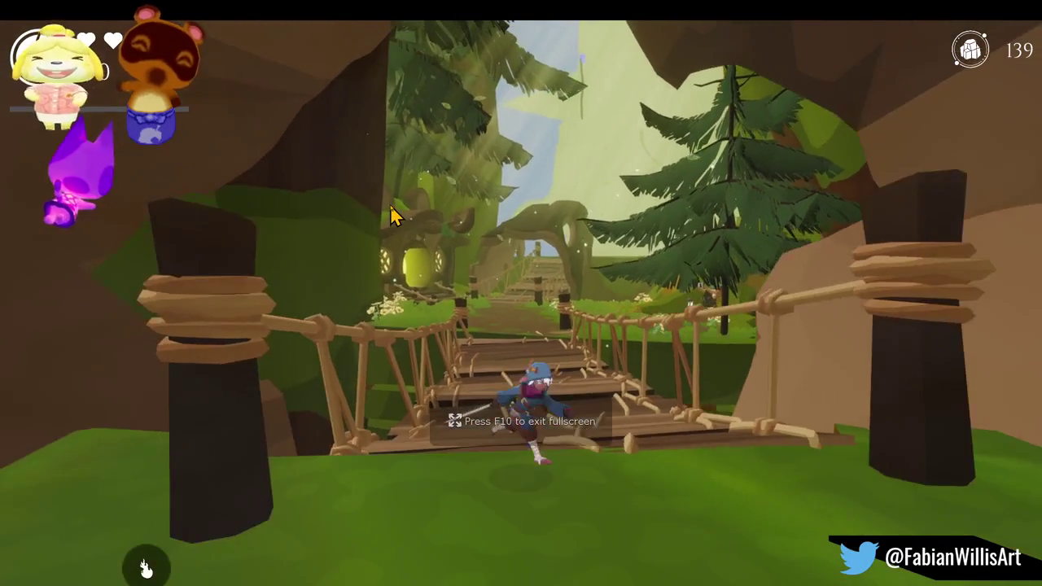
{"action": "key", "text": "w"}
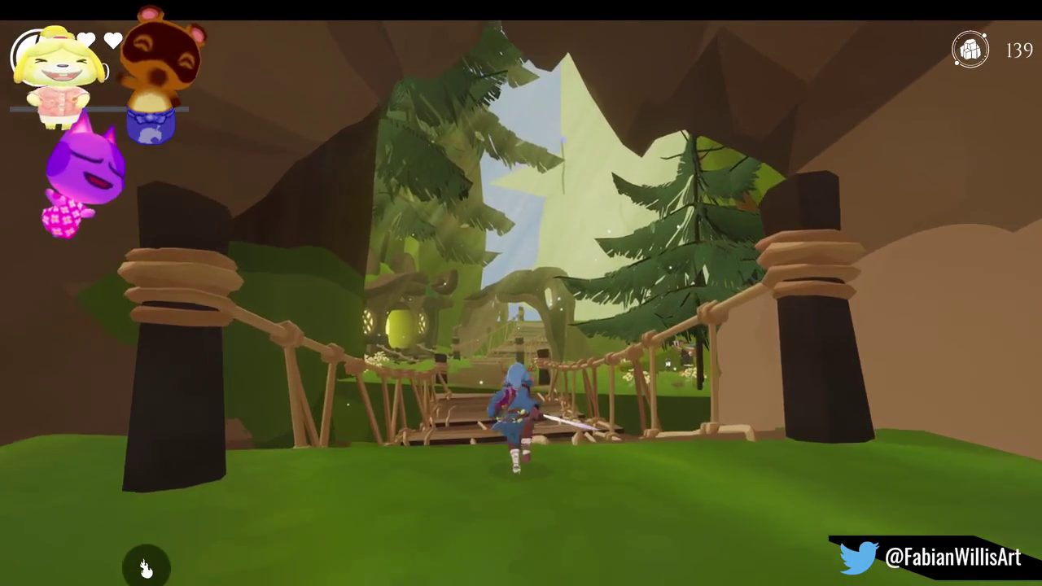
{"action": "key", "text": "s"}
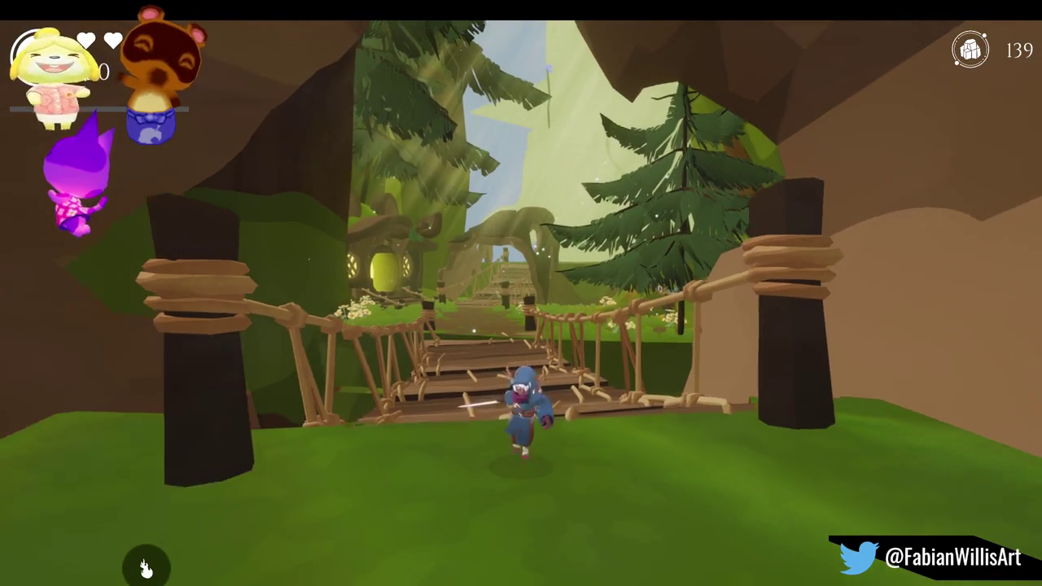
{"action": "key", "text": "w"}
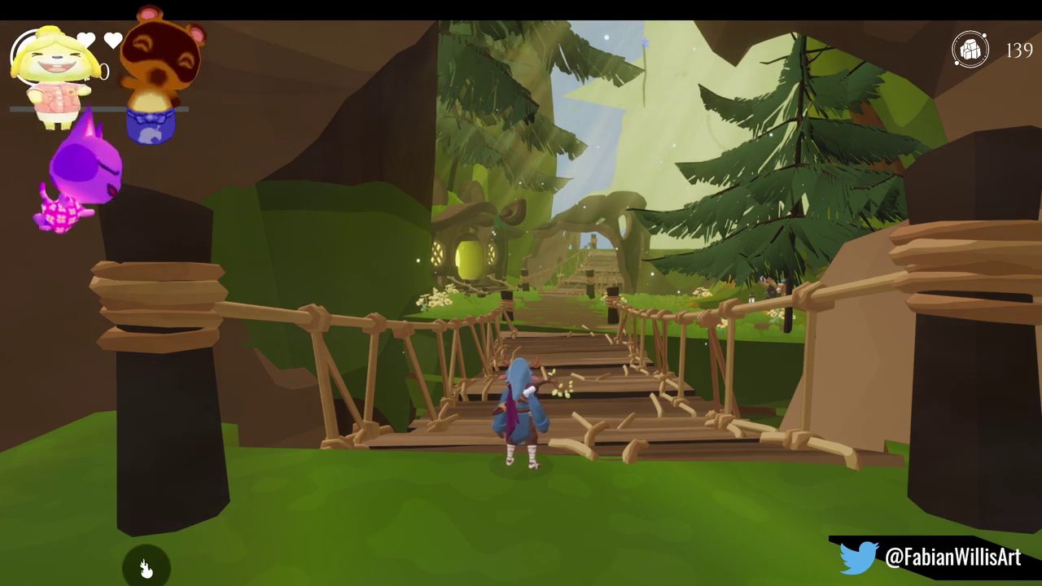
{"action": "key", "text": "ctrl+p"}
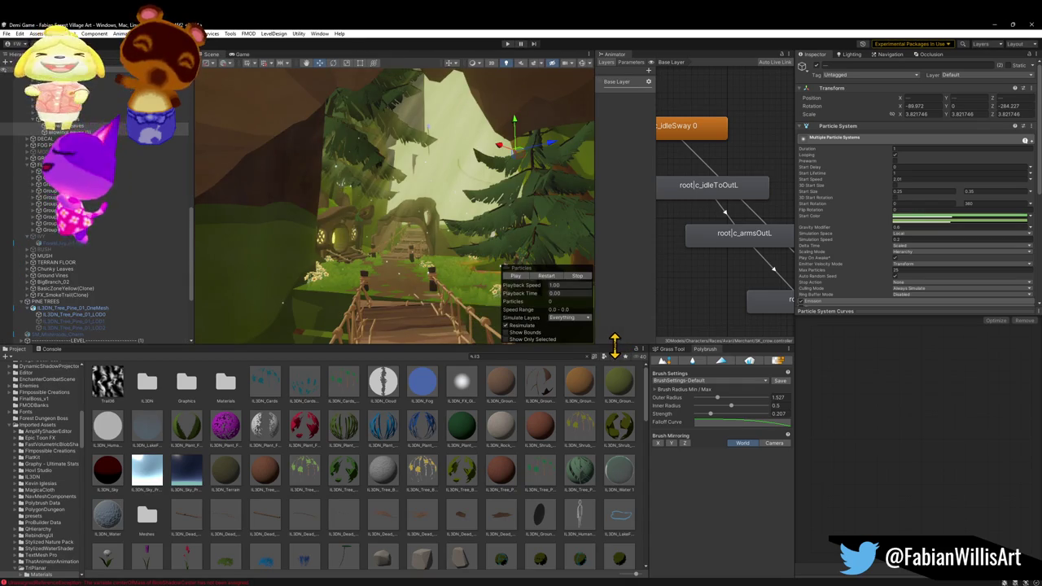
{"action": "mouse_move", "coordinate": [482, 226]}
{"action": "right_mouse_down"}
{"action": "mouse_move", "coordinate": [491, 252]}
{"action": "mouse_move", "coordinate": [442, 265]}
{"action": "right_mouse_up"}
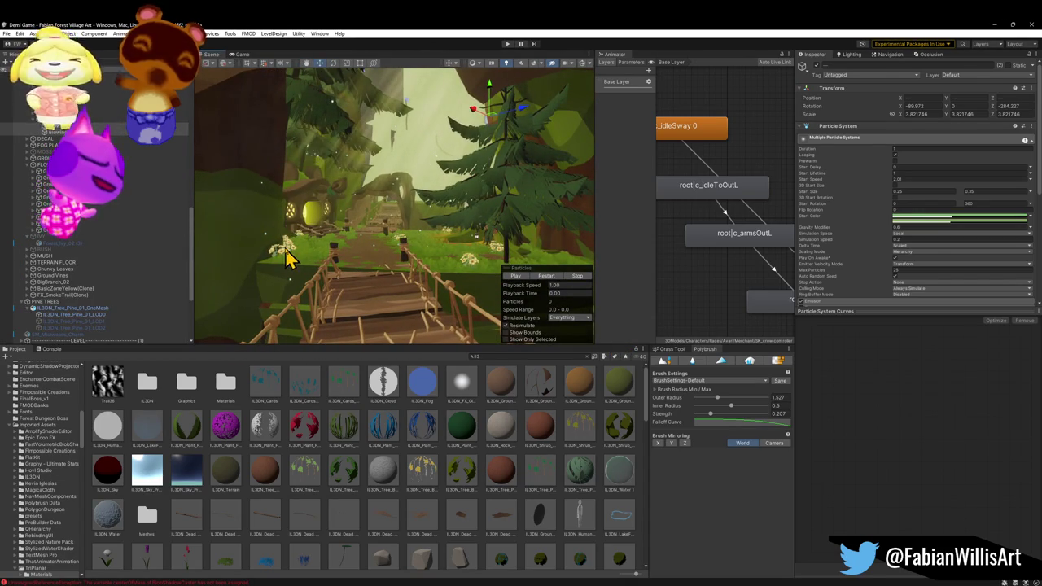
Select PREFAB_Forest_Flower_00's parent Group plus two more FLOWERS Groups, and view the flower cluster
{"action": "left_click", "coordinate": [288, 256]}
{"action": "double_click", "coordinate": [114, 212]}
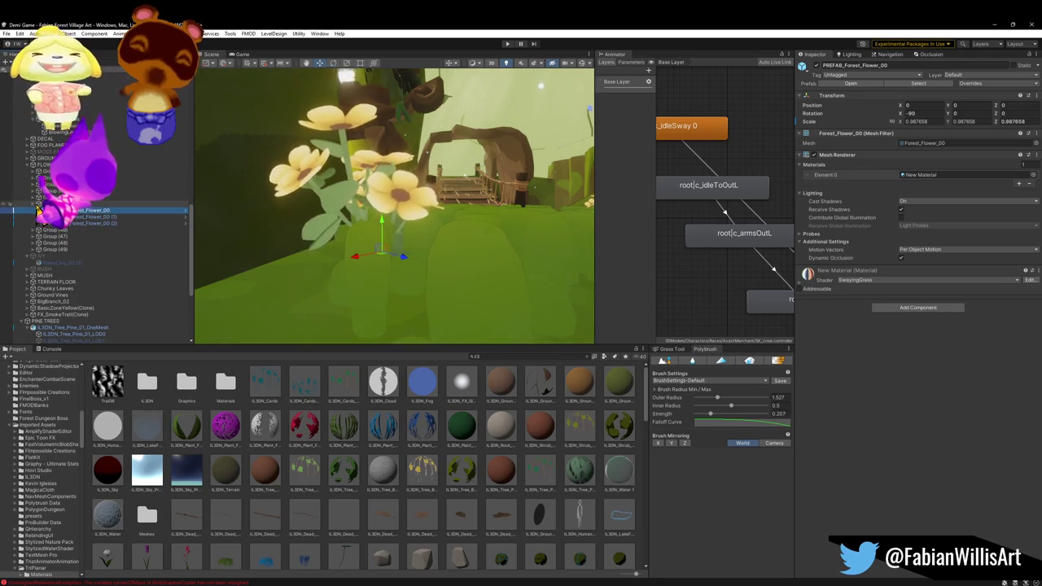
{"action": "left_click", "coordinate": [49, 171]}
{"action": "left_click", "coordinate": [49, 203], "text": "shift"}
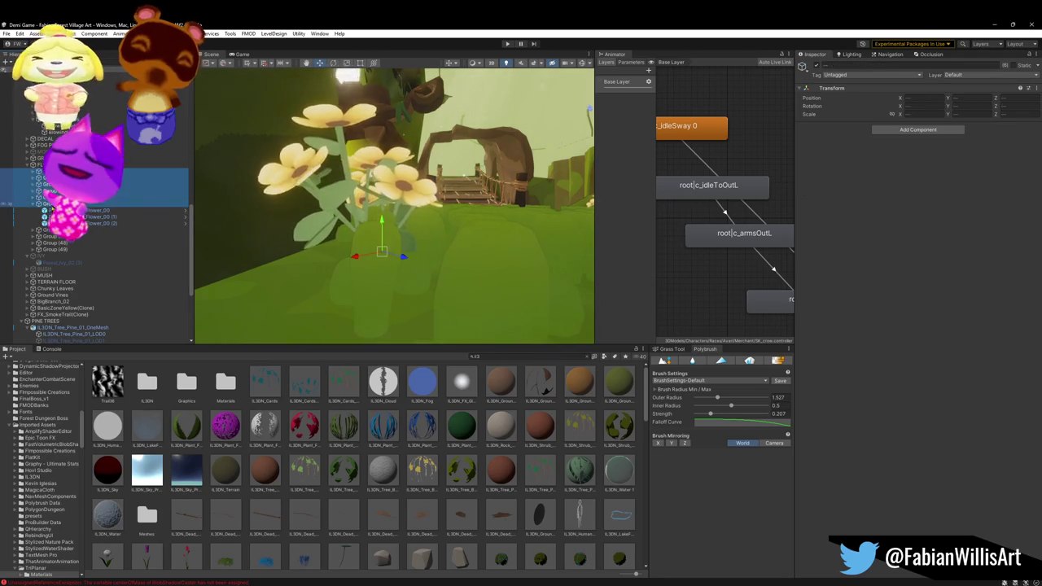
{"action": "left_click", "coordinate": [49, 230], "text": "ctrl"}
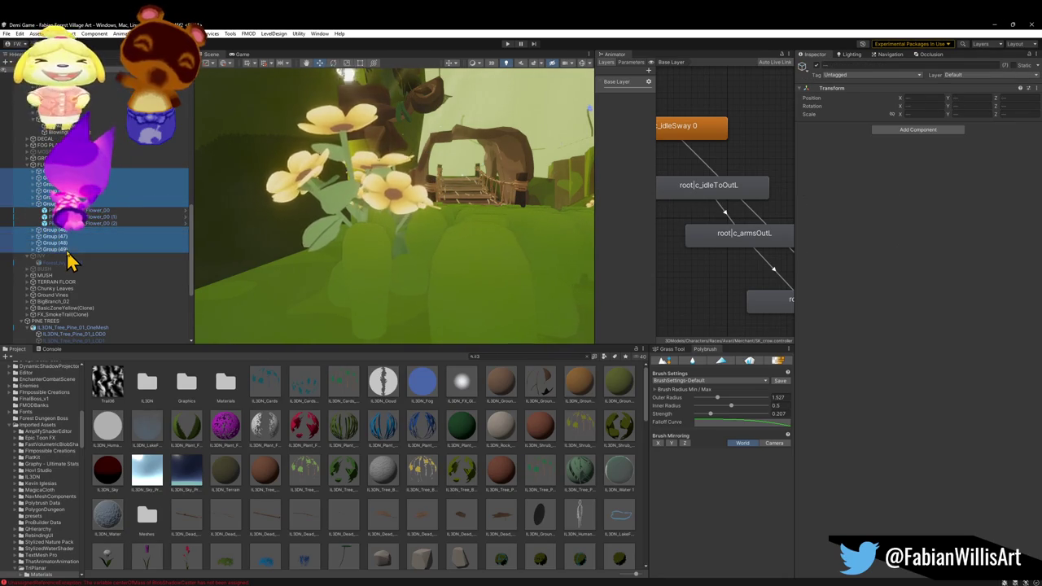
{"action": "mouse_move", "coordinate": [353, 262]}
{"action": "right_mouse_down"}
{"action": "mouse_move", "coordinate": [434, 278]}
{"action": "mouse_move", "coordinate": [407, 298]}
{"action": "mouse_move", "coordinate": [424, 263]}
{"action": "mouse_move", "coordinate": [452, 255]}
{"action": "mouse_move", "coordinate": [466, 265]}
{"action": "right_mouse_up"}
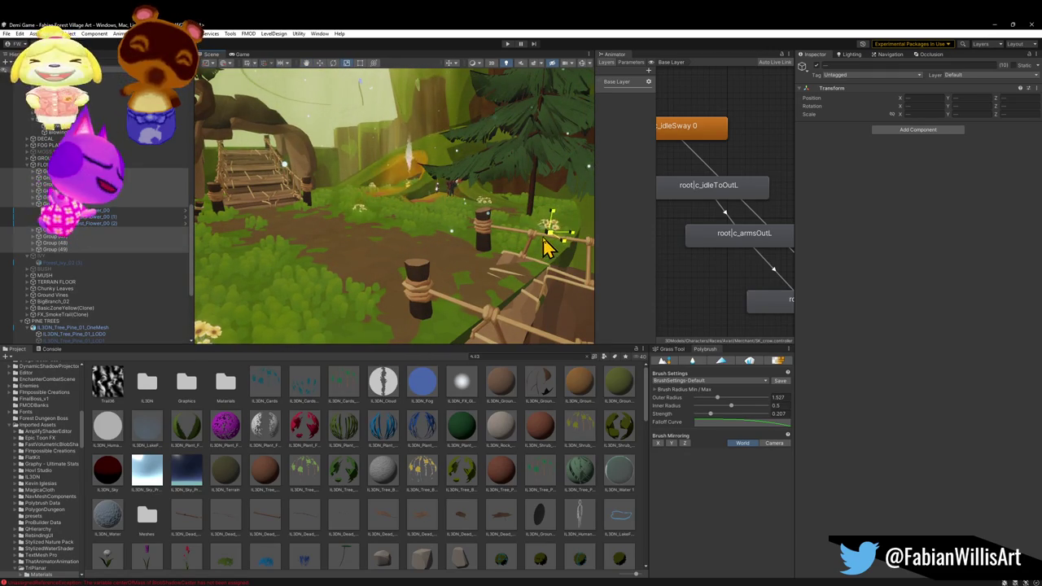
{"action": "mouse_move", "coordinate": [537, 250]}
{"action": "right_mouse_down"}
{"action": "mouse_move", "coordinate": [453, 261]}
{"action": "mouse_move", "coordinate": [409, 239]}
{"action": "mouse_move", "coordinate": [407, 221]}
{"action": "mouse_move", "coordinate": [365, 246]}
{"action": "mouse_move", "coordinate": [464, 242]}
{"action": "mouse_move", "coordinate": [564, 256]}
{"action": "mouse_move", "coordinate": [426, 242]}
{"action": "mouse_move", "coordinate": [389, 250]}
{"action": "mouse_move", "coordinate": [398, 246]}
{"action": "mouse_move", "coordinate": [398, 260]}
{"action": "mouse_move", "coordinate": [380, 253]}
{"action": "right_mouse_up"}
{"action": "left_click", "coordinate": [387, 244]}
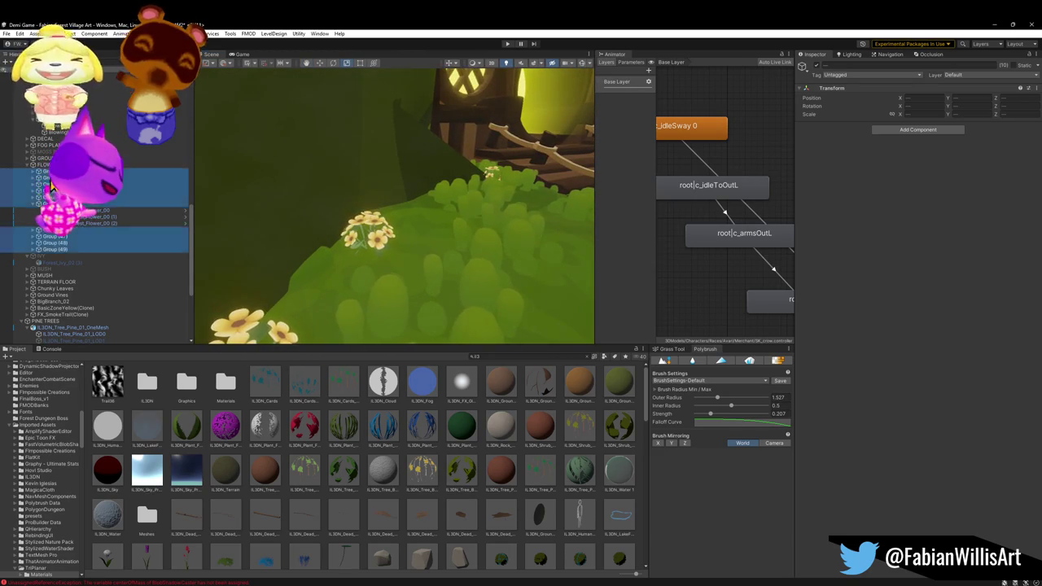
Frame flower Group (41) and move in close on the cluster by the fence
{"action": "middle_click_drag", "start_coordinate": [418, 241], "coordinate": [407, 239]}
{"action": "mouse_move", "coordinate": [407, 239]}
{"action": "right_mouse_down"}
{"action": "mouse_move", "coordinate": [483, 250]}
{"action": "mouse_move", "coordinate": [413, 261]}
{"action": "mouse_move", "coordinate": [337, 221]}
{"action": "mouse_move", "coordinate": [470, 231]}
{"action": "right_mouse_up"}
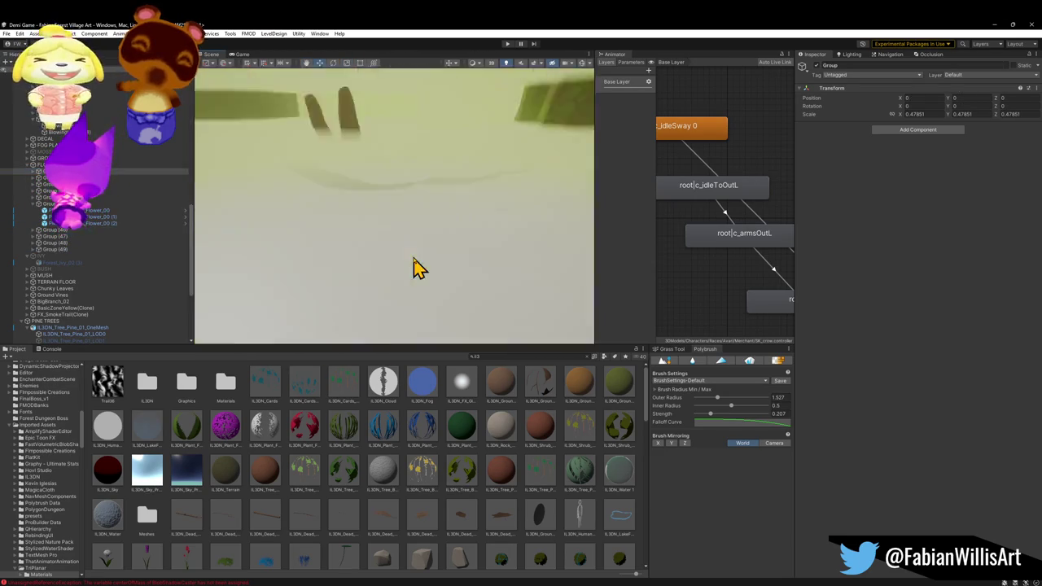
{"action": "key", "text": "f"}
{"action": "left_click", "coordinate": [326, 227]}
{"action": "key", "text": "f"}
{"action": "mouse_move", "coordinate": [440, 246]}
{"action": "right_mouse_down"}
{"action": "mouse_move", "coordinate": [435, 239]}
{"action": "mouse_move", "coordinate": [434, 270]}
{"action": "mouse_move", "coordinate": [405, 270]}
{"action": "mouse_move", "coordinate": [298, 233]}
{"action": "right_mouse_up"}
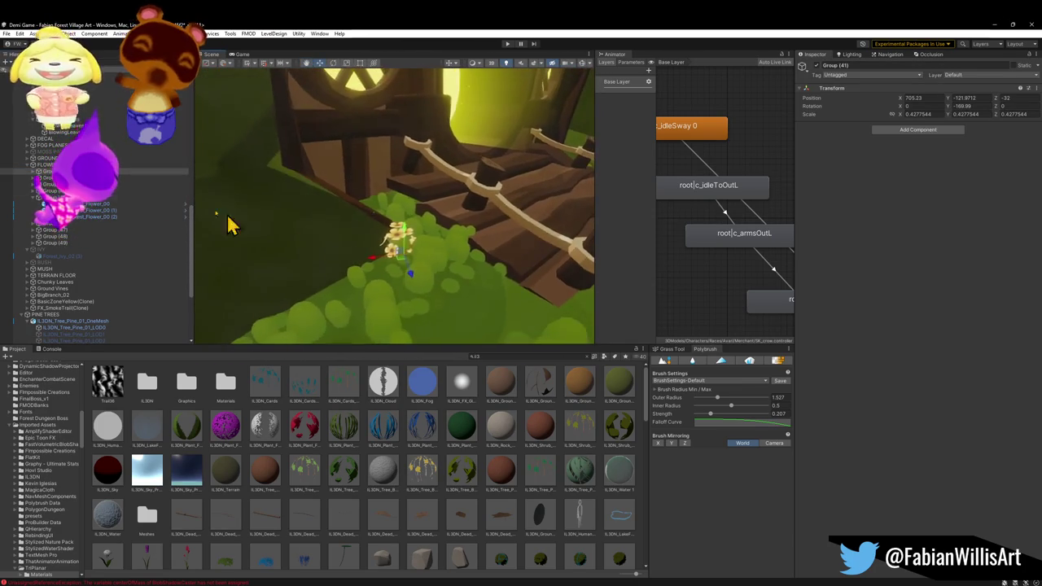
{"action": "mouse_move", "coordinate": [460, 287]}
{"action": "right_mouse_down"}
{"action": "mouse_move", "coordinate": [284, 282]}
{"action": "mouse_move", "coordinate": [365, 293]}
{"action": "mouse_move", "coordinate": [491, 251]}
{"action": "mouse_move", "coordinate": [492, 279]}
{"action": "mouse_move", "coordinate": [383, 270]}
{"action": "right_mouse_up"}
Move the lower flower cluster, Group (44) and Group (45) up the grassy slope
{"action": "left_click", "coordinate": [293, 313]}
{"action": "left_click_drag", "start_coordinate": [308, 341], "coordinate": [364, 274]}
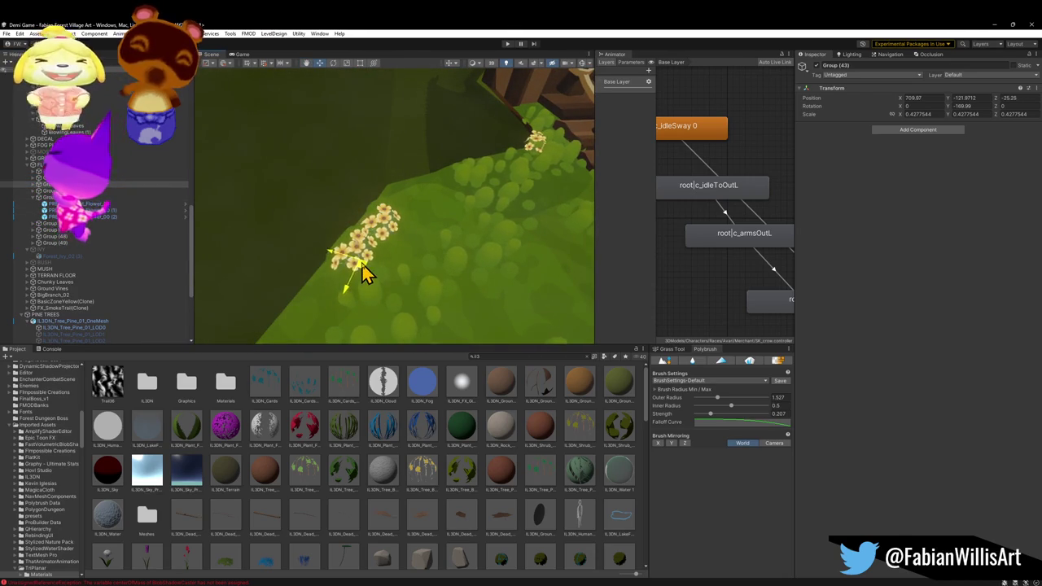
{"action": "right_click_drag", "start_coordinate": [364, 273], "coordinate": [298, 293]}
{"action": "left_click", "coordinate": [318, 301]}
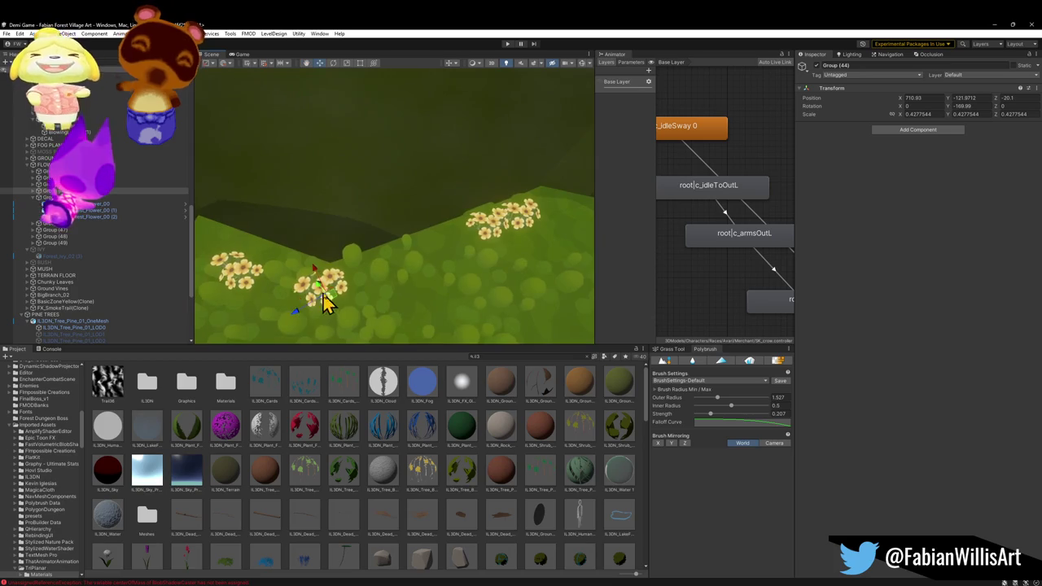
{"action": "left_click_drag", "start_coordinate": [333, 296], "coordinate": [454, 252]}
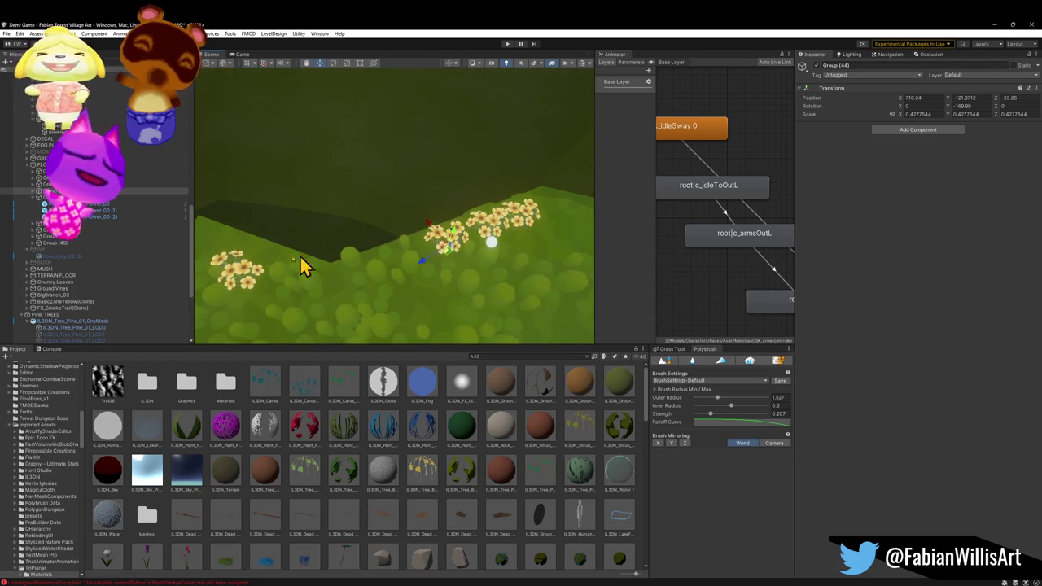
{"action": "left_click", "coordinate": [240, 272]}
{"action": "mouse_move", "coordinate": [250, 289]}
{"action": "left_mouse_down"}
{"action": "mouse_move", "coordinate": [452, 257]}
{"action": "mouse_move", "coordinate": [414, 274]}
{"action": "left_mouse_up"}
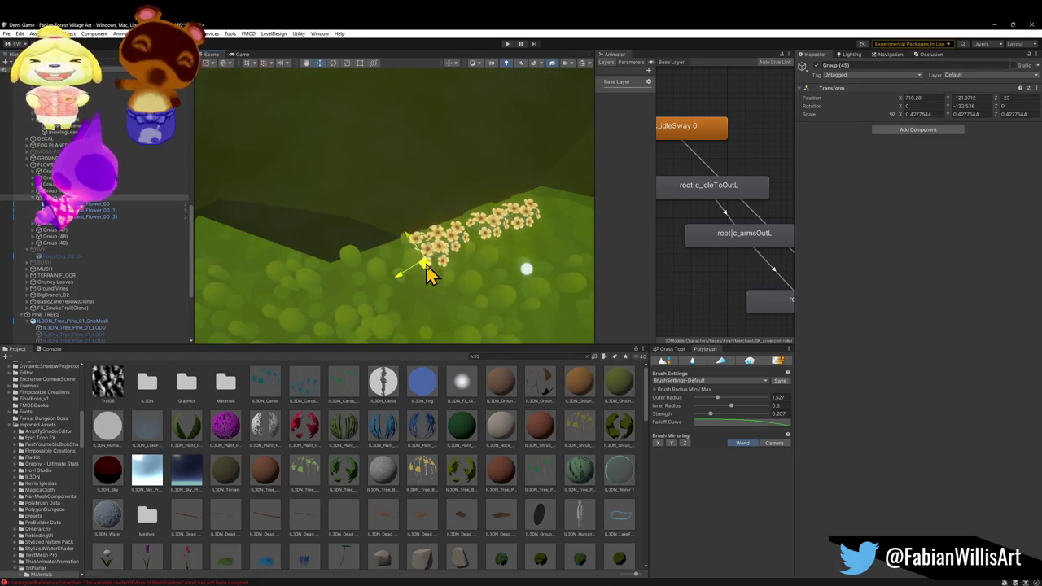
{"action": "mouse_move", "coordinate": [414, 274]}
{"action": "right_mouse_down"}
{"action": "mouse_move", "coordinate": [540, 209]}
{"action": "mouse_move", "coordinate": [523, 235]}
{"action": "mouse_move", "coordinate": [535, 242]}
{"action": "mouse_move", "coordinate": [529, 287]}
{"action": "right_mouse_up"}
Duplicate the flower cluster twice into Groups (50) and (51) further along the slope
{"action": "key", "text": "ctrl+d"}
{"action": "mouse_move", "coordinate": [367, 298]}
{"action": "left_mouse_down"}
{"action": "mouse_move", "coordinate": [449, 320]}
{"action": "mouse_move", "coordinate": [426, 291]}
{"action": "mouse_move", "coordinate": [451, 291]}
{"action": "mouse_move", "coordinate": [479, 277]}
{"action": "mouse_move", "coordinate": [470, 268]}
{"action": "mouse_move", "coordinate": [553, 298]}
{"action": "mouse_move", "coordinate": [497, 294]}
{"action": "left_mouse_up"}
{"action": "key", "text": "ctrl+d"}
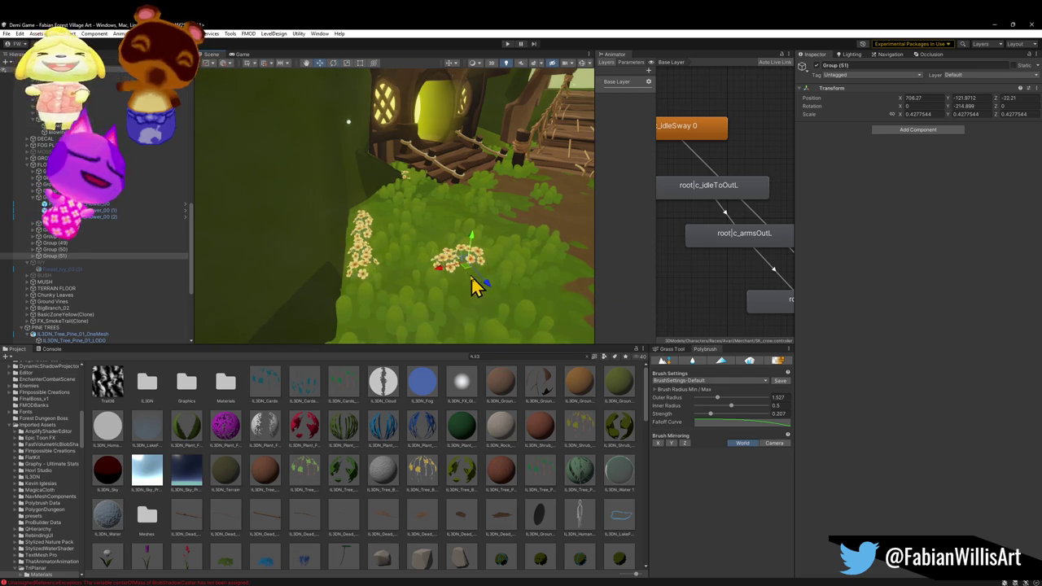
{"action": "right_click_drag", "start_coordinate": [456, 273], "coordinate": [460, 348]}
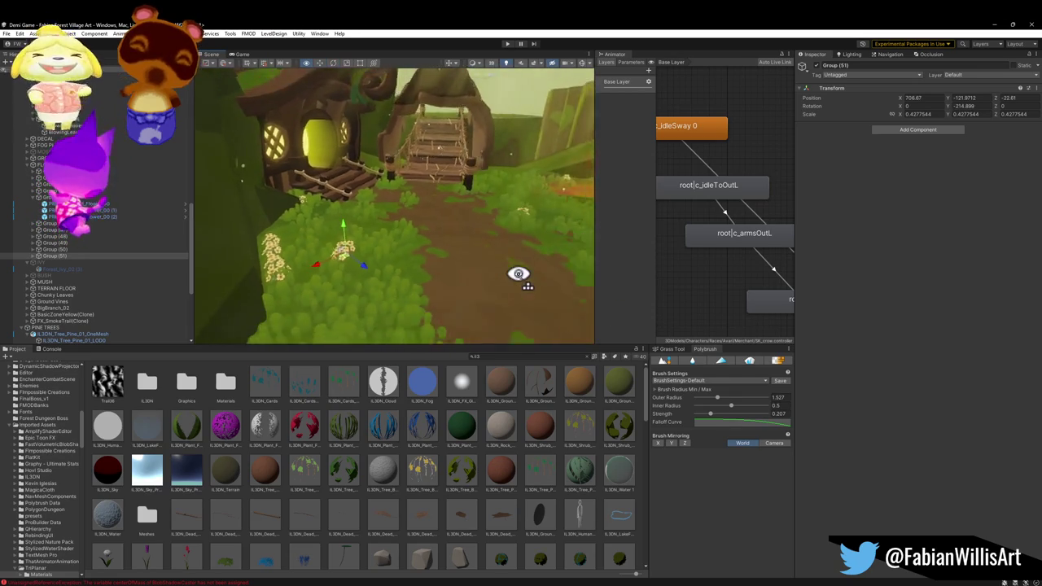
{"action": "left_click", "coordinate": [411, 510]}
Place flower cluster copy Group (52) at the bridge fence post and review along the bridge
{"action": "mouse_move", "coordinate": [461, 248]}
{"action": "right_mouse_down"}
{"action": "mouse_move", "coordinate": [459, 232]}
{"action": "mouse_move", "coordinate": [431, 252]}
{"action": "right_mouse_up"}
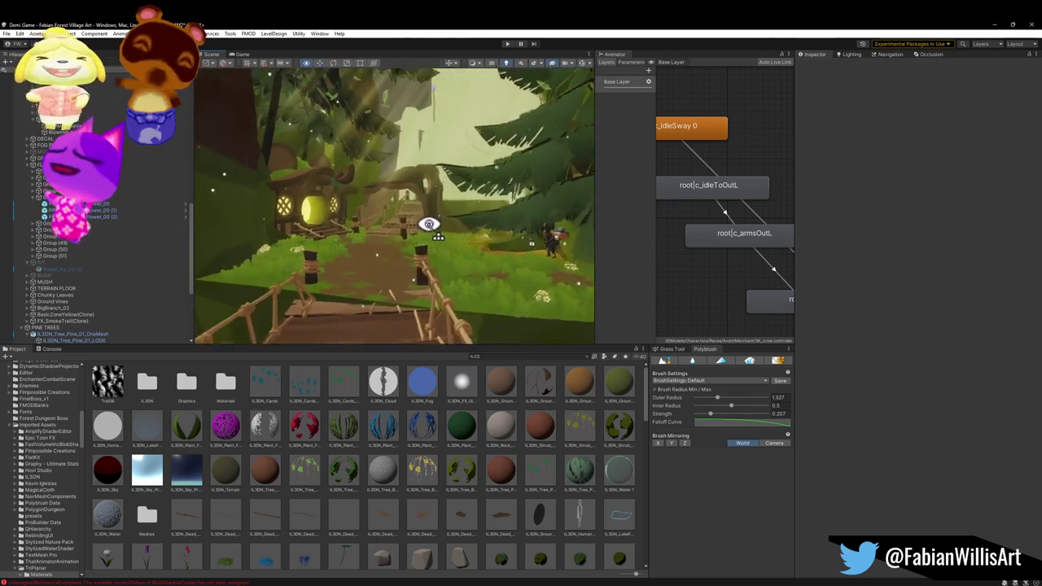
{"action": "left_click", "coordinate": [432, 252]}
{"action": "right_click_drag", "start_coordinate": [388, 290], "coordinate": [379, 268]}
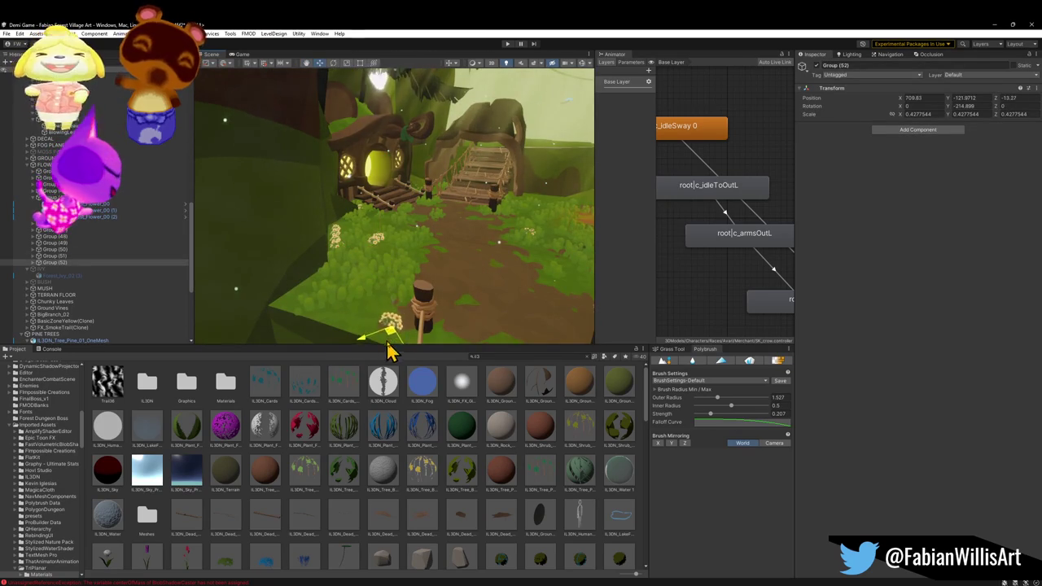
{"action": "right_click_drag", "start_coordinate": [393, 323], "coordinate": [401, 333]}
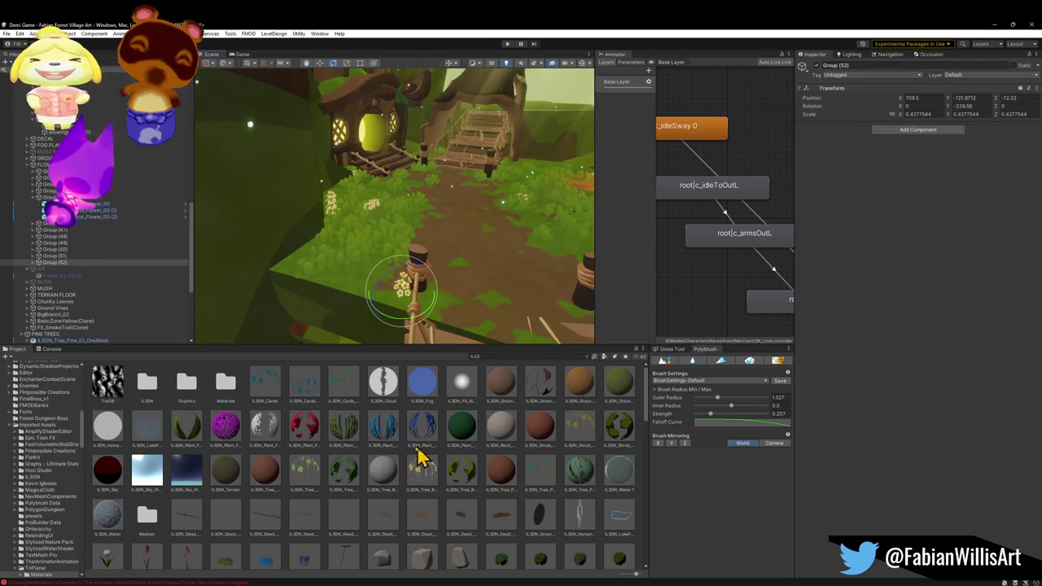
{"action": "mouse_move", "coordinate": [458, 272]}
{"action": "right_mouse_down"}
{"action": "mouse_move", "coordinate": [446, 252]}
{"action": "mouse_move", "coordinate": [454, 272]}
{"action": "right_mouse_up"}
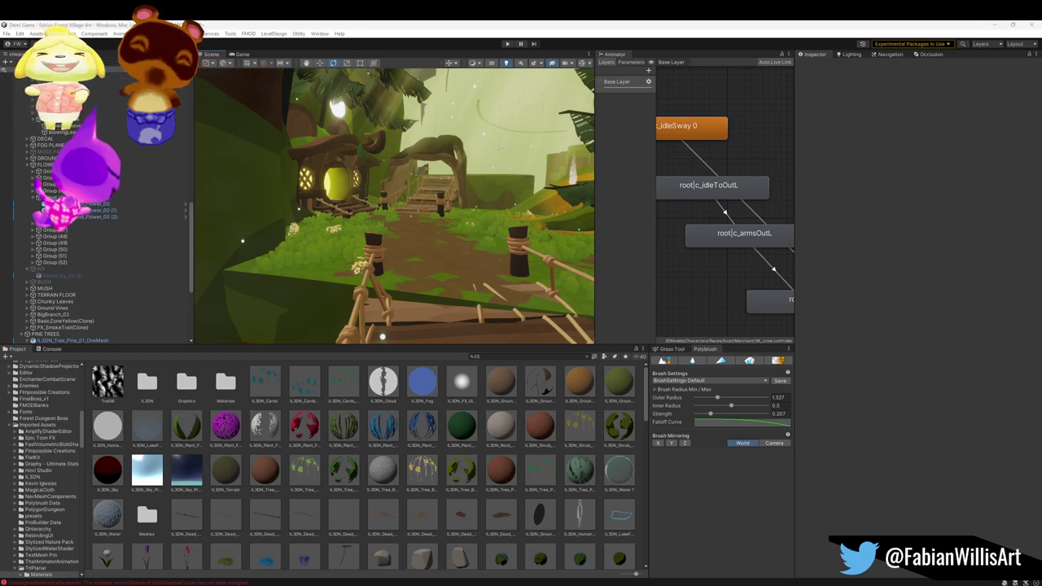
{"action": "mouse_move", "coordinate": [494, 191]}
{"action": "right_mouse_down"}
{"action": "mouse_move", "coordinate": [496, 165]}
{"action": "mouse_move", "coordinate": [466, 163]}
{"action": "right_mouse_up"}
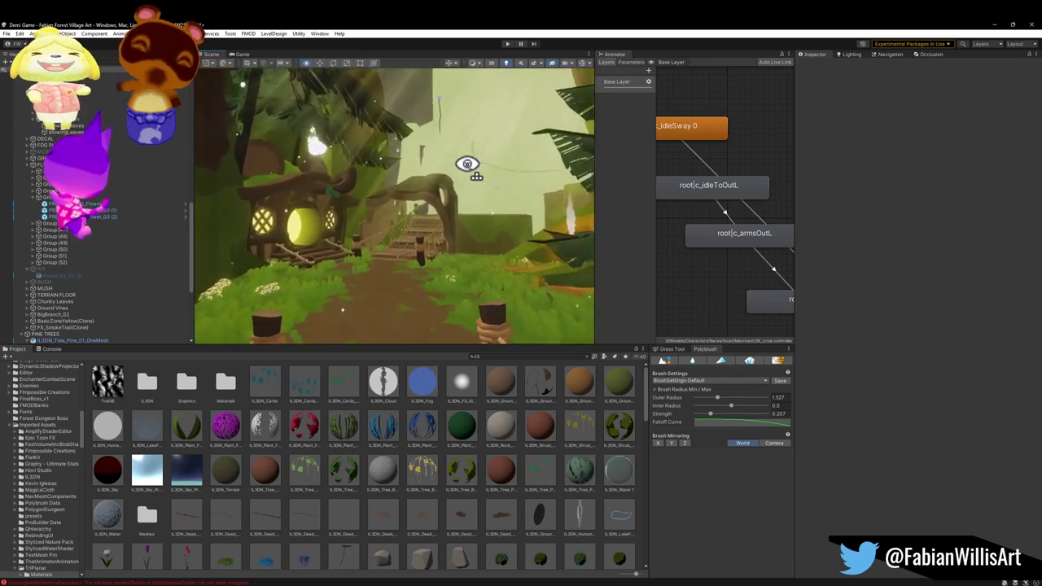
{"action": "right_click_drag", "start_coordinate": [466, 163], "coordinate": [589, 210]}
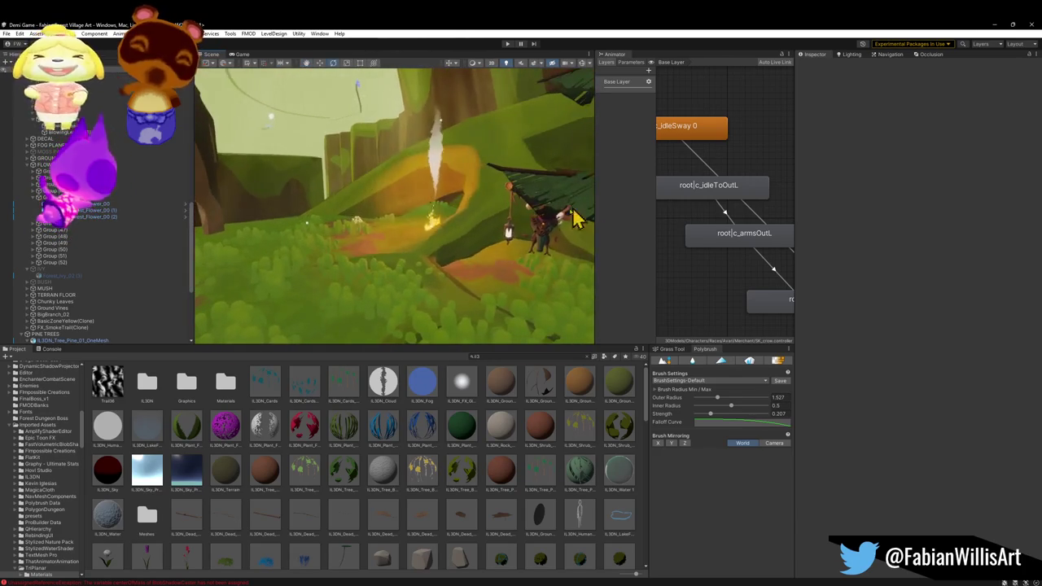
Hide the PARTICLES group with its visibility eye, then select the crow merchant
{"action": "left_click", "coordinate": [545, 251]}
{"action": "left_click", "coordinate": [544, 248]}
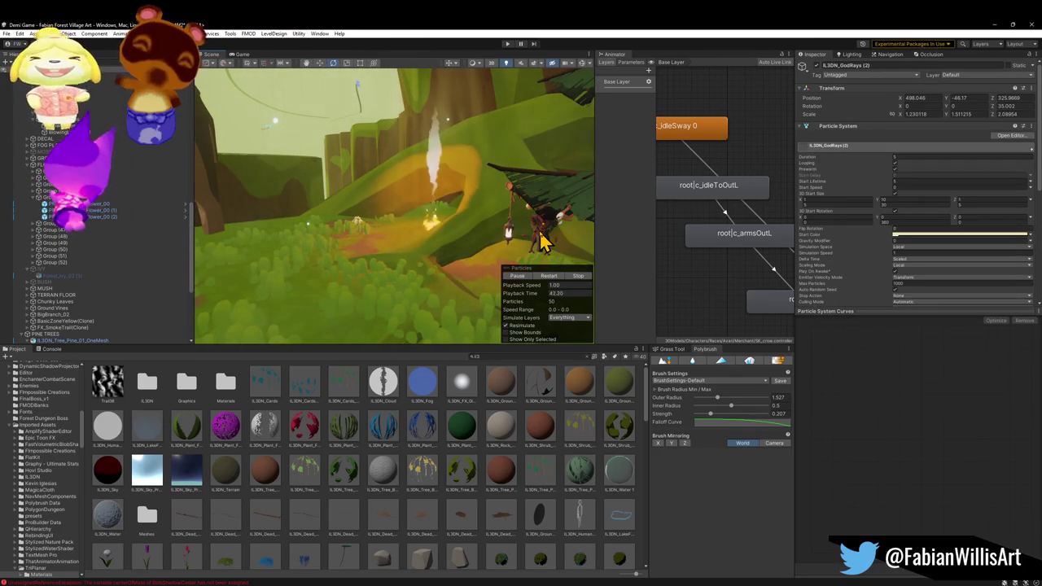
{"action": "scroll", "coordinate": [122, 181], "scroll_direction": "up", "scroll_amount": 2}
{"action": "scroll", "coordinate": [120, 191], "scroll_direction": "down", "scroll_amount": 12}
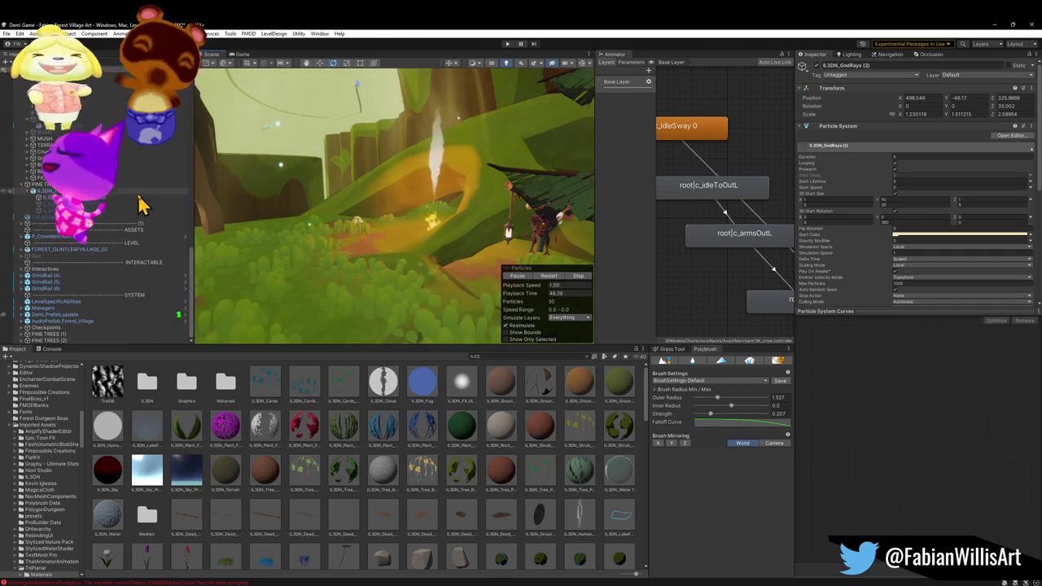
{"action": "scroll", "coordinate": [126, 192], "scroll_direction": "up", "scroll_amount": 5}
{"action": "scroll", "coordinate": [126, 192], "scroll_direction": "up", "scroll_amount": 5}
{"action": "scroll", "coordinate": [114, 200], "scroll_direction": "up", "scroll_amount": 2}
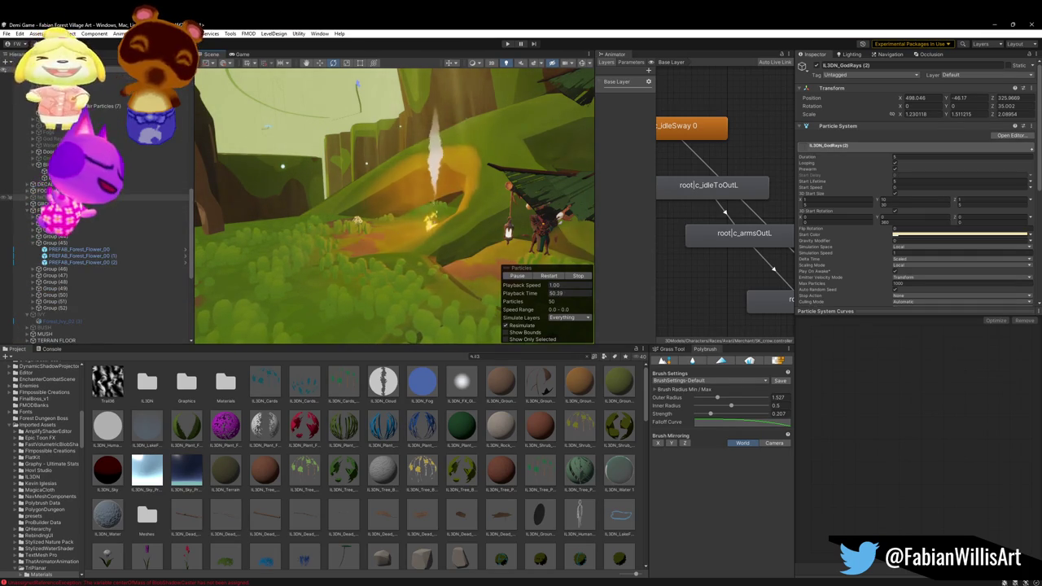
{"action": "scroll", "coordinate": [106, 244], "scroll_direction": "up", "scroll_amount": 2}
{"action": "scroll", "coordinate": [106, 244], "scroll_direction": "up", "scroll_amount": 3}
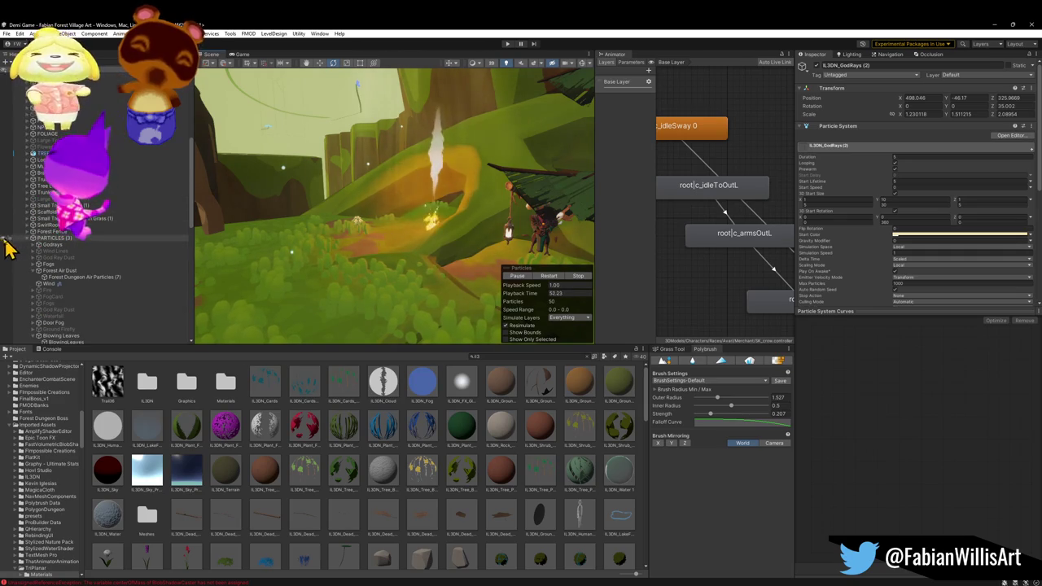
{"action": "left_click", "coordinate": [10, 238]}
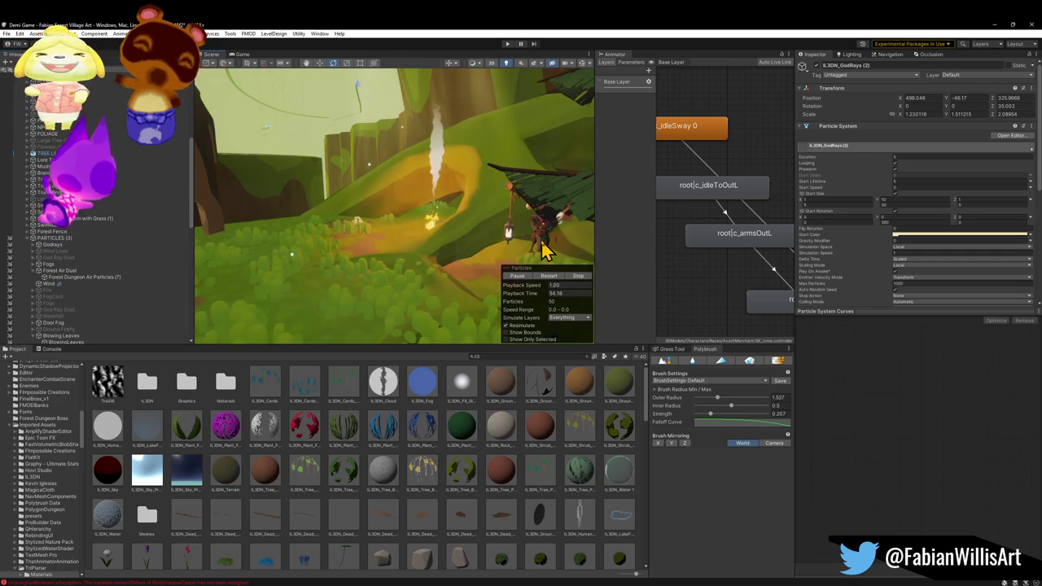
{"action": "left_click", "coordinate": [541, 248]}
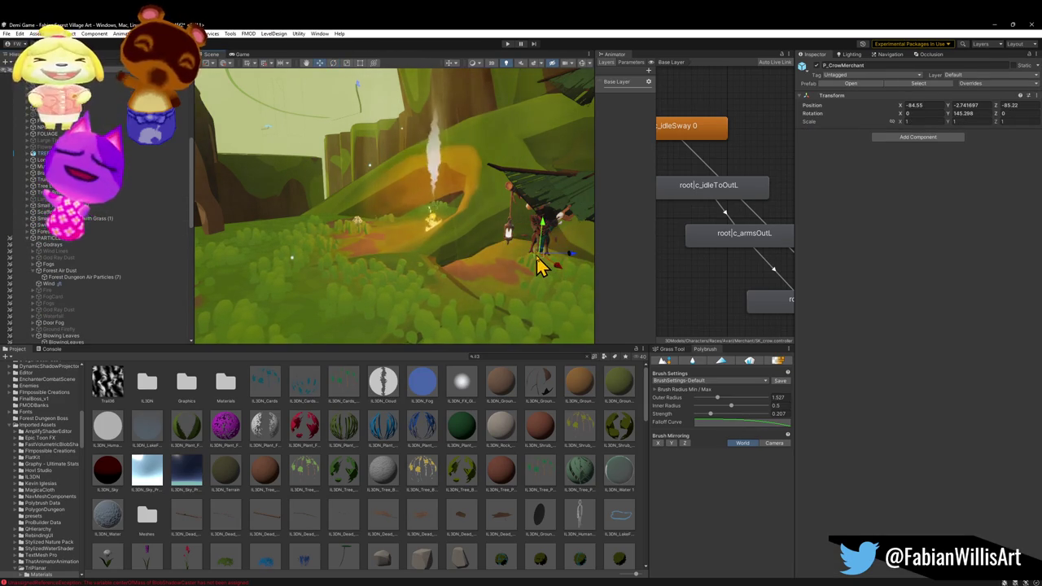
Move the crow merchant near the rope bridge start, turned to Y rotation about 94.8
{"action": "left_click_drag", "start_coordinate": [542, 264], "coordinate": [233, 255]}
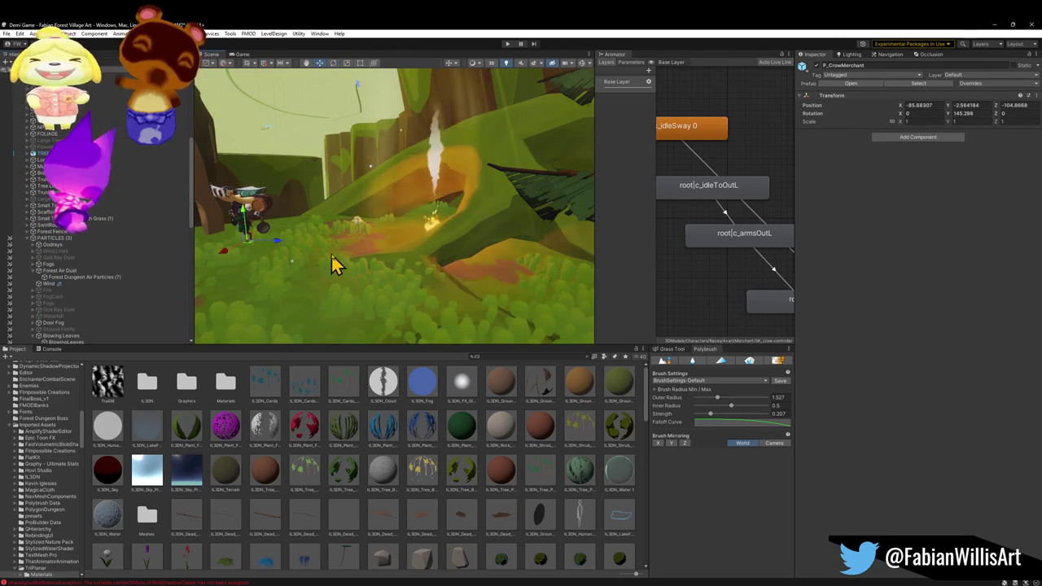
{"action": "key", "text": "f"}
{"action": "key", "text": "e"}
{"action": "mouse_move", "coordinate": [448, 255]}
{"action": "left_mouse_down", "text": "alt"}
{"action": "mouse_move", "coordinate": [426, 245]}
{"action": "mouse_move", "coordinate": [372, 256]}
{"action": "mouse_move", "coordinate": [500, 260]}
{"action": "mouse_move", "coordinate": [421, 249]}
{"action": "mouse_move", "coordinate": [464, 298]}
{"action": "mouse_move", "coordinate": [498, 277]}
{"action": "mouse_move", "coordinate": [451, 252]}
{"action": "mouse_move", "coordinate": [451, 260]}
{"action": "mouse_move", "coordinate": [453, 252]}
{"action": "mouse_move", "coordinate": [395, 272]}
{"action": "mouse_move", "coordinate": [461, 242]}
{"action": "left_mouse_up", "text": "alt"}
{"action": "key", "text": "w"}
{"action": "mouse_move", "coordinate": [423, 277]}
{"action": "left_mouse_down"}
{"action": "mouse_move", "coordinate": [395, 279]}
{"action": "mouse_move", "coordinate": [386, 262]}
{"action": "mouse_move", "coordinate": [446, 245]}
{"action": "mouse_move", "coordinate": [418, 261]}
{"action": "mouse_move", "coordinate": [414, 243]}
{"action": "mouse_move", "coordinate": [436, 244]}
{"action": "mouse_move", "coordinate": [431, 232]}
{"action": "left_mouse_up"}
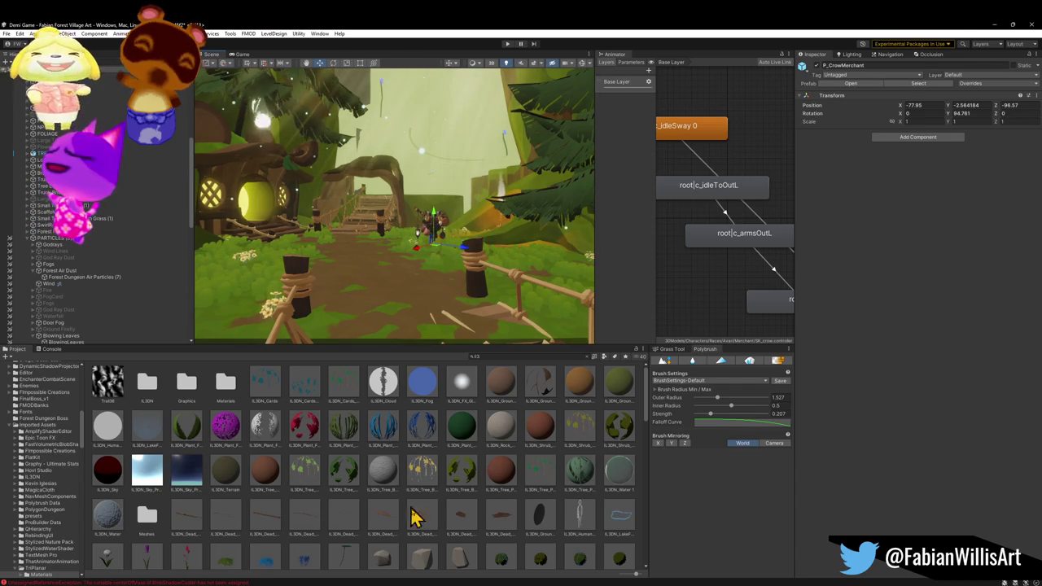
{"action": "left_click", "coordinate": [482, 523]}
{"action": "mouse_move", "coordinate": [456, 270]}
{"action": "right_mouse_down"}
{"action": "mouse_move", "coordinate": [446, 262]}
{"action": "mouse_move", "coordinate": [453, 225]}
{"action": "right_mouse_up"}
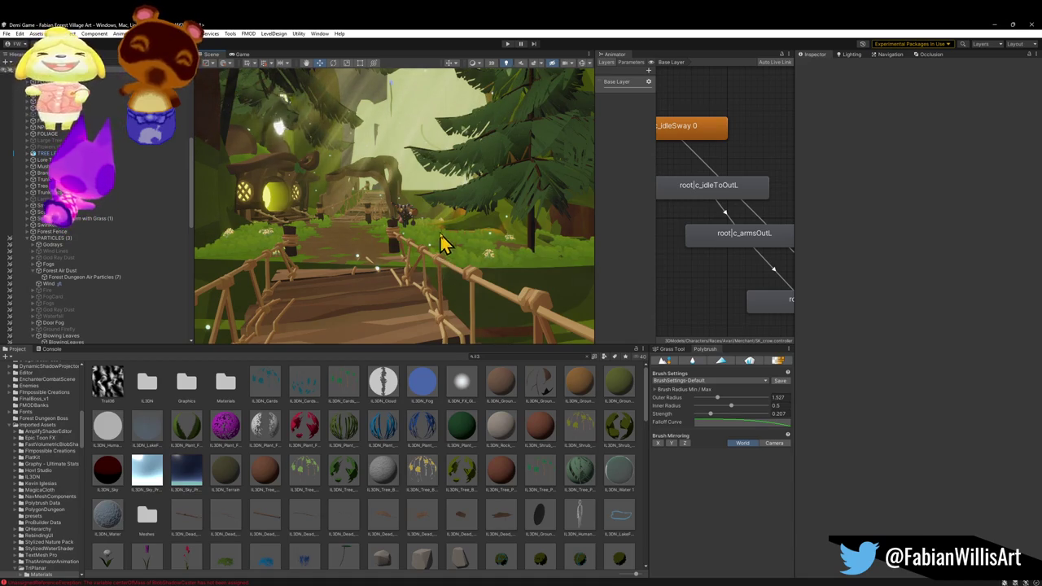
Move the crow merchant further along the rope bridge to about X -68.2, Z -65.6
{"action": "left_click", "coordinate": [441, 234]}
{"action": "left_click_drag", "start_coordinate": [411, 242], "coordinate": [396, 286]}
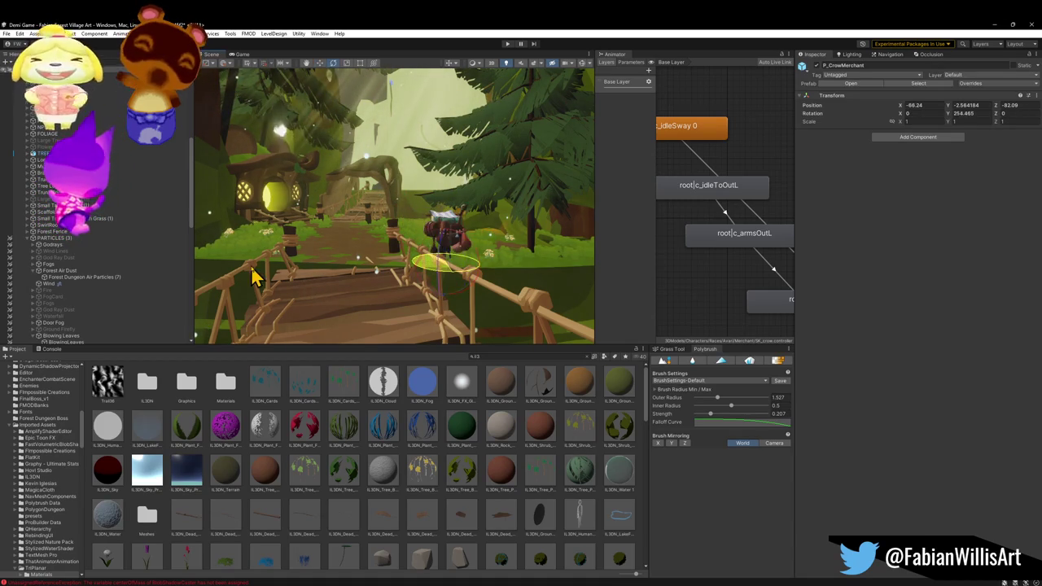
{"action": "mouse_move", "coordinate": [259, 277]}
{"action": "right_mouse_down"}
{"action": "mouse_move", "coordinate": [400, 257]}
{"action": "mouse_move", "coordinate": [393, 328]}
{"action": "right_mouse_up"}
{"action": "key", "text": "w"}
{"action": "mouse_move", "coordinate": [393, 328]}
{"action": "left_mouse_down"}
{"action": "mouse_move", "coordinate": [377, 336]}
{"action": "mouse_move", "coordinate": [383, 325]}
{"action": "mouse_move", "coordinate": [410, 339]}
{"action": "left_mouse_up"}
Turn the crow merchant to Y rotation 238.6 and show the Scene view fullscreen
{"action": "key", "text": "e"}
{"action": "mouse_move", "coordinate": [410, 339]}
{"action": "right_mouse_down"}
{"action": "mouse_move", "coordinate": [387, 292]}
{"action": "mouse_move", "coordinate": [472, 263]}
{"action": "mouse_move", "coordinate": [396, 271]}
{"action": "right_mouse_up"}
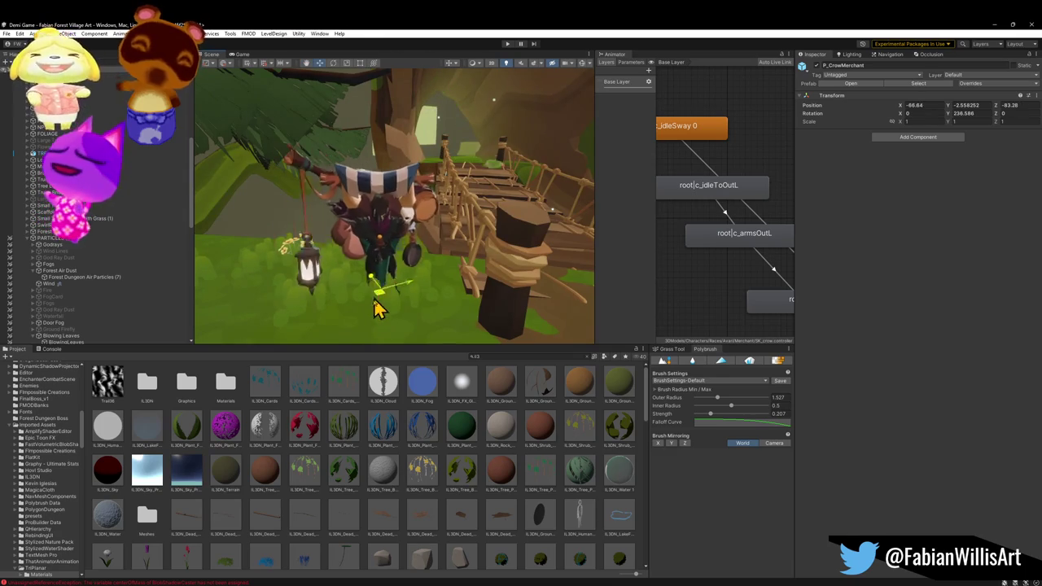
{"action": "mouse_move", "coordinate": [387, 277]}
{"action": "right_mouse_down"}
{"action": "mouse_move", "coordinate": [424, 288]}
{"action": "mouse_move", "coordinate": [371, 283]}
{"action": "mouse_move", "coordinate": [372, 232]}
{"action": "mouse_move", "coordinate": [286, 216]}
{"action": "mouse_move", "coordinate": [268, 233]}
{"action": "mouse_move", "coordinate": [272, 244]}
{"action": "mouse_move", "coordinate": [356, 235]}
{"action": "right_mouse_up"}
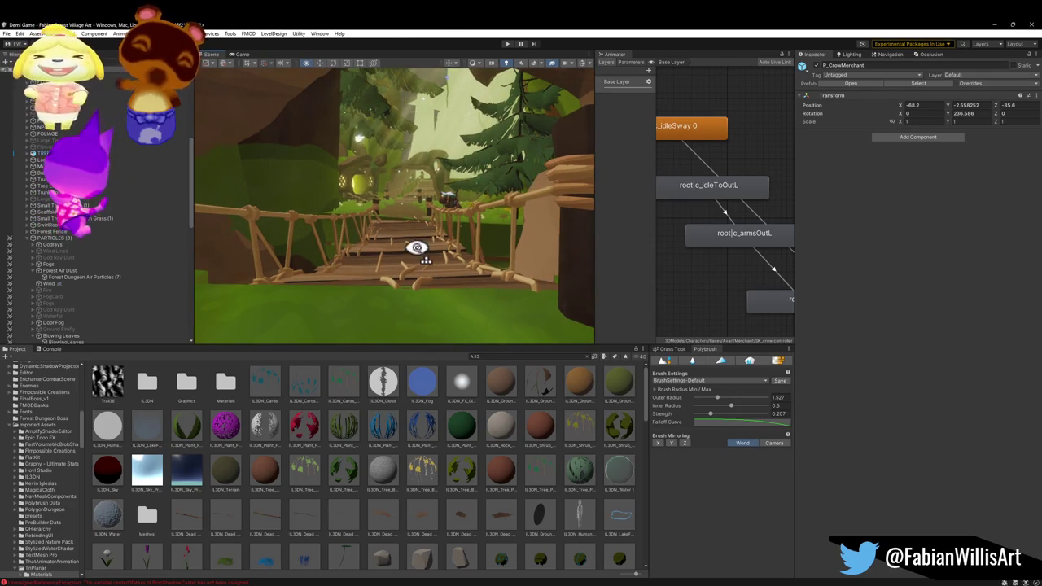
{"action": "right_click_drag", "start_coordinate": [417, 248], "coordinate": [428, 236]}
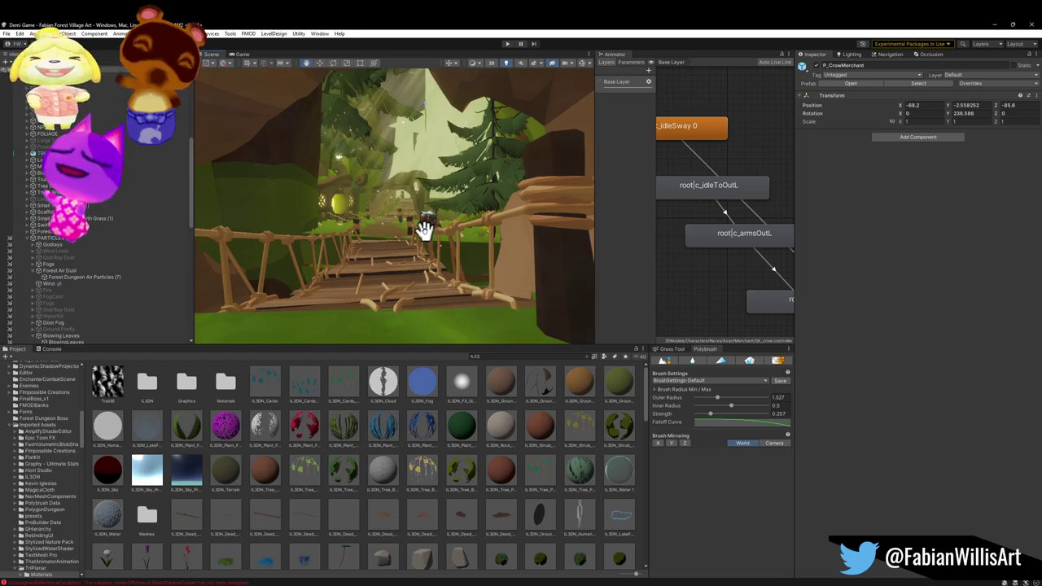
{"action": "right_click_drag", "start_coordinate": [485, 213], "coordinate": [479, 199]}
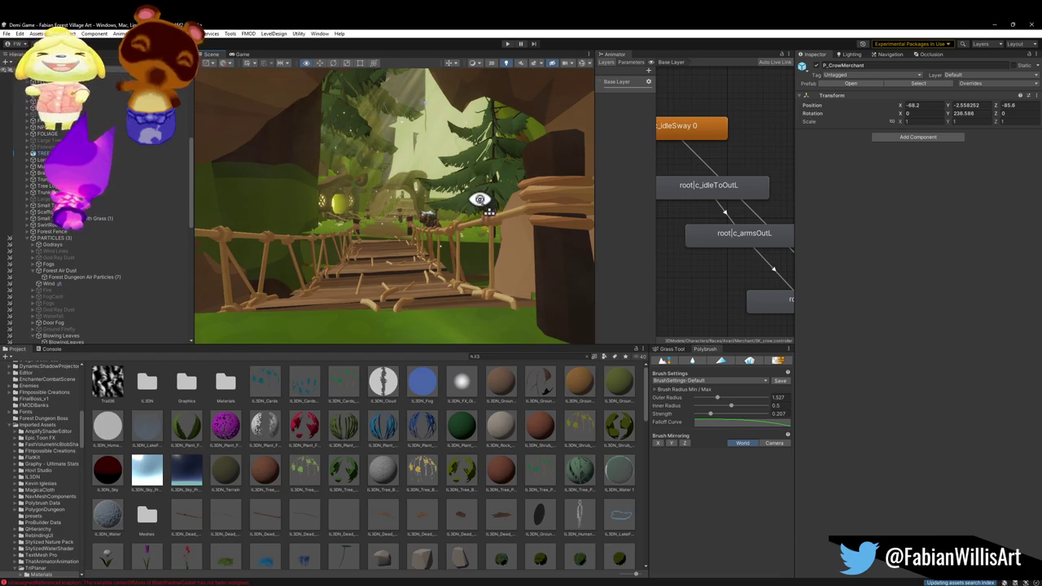
{"action": "key", "text": "F11"}
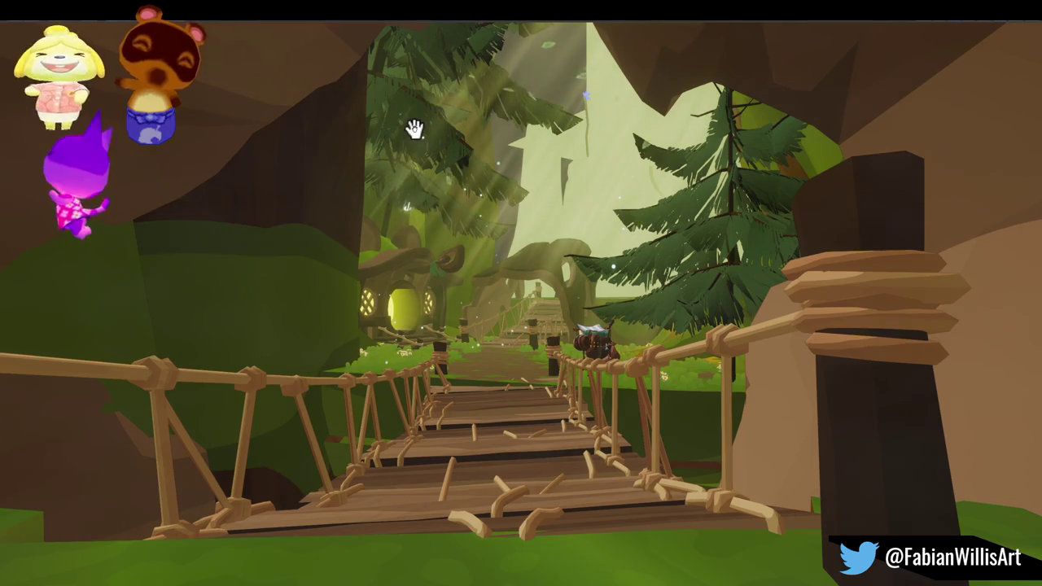
Record an 8-second Snipping Tool clip of the fullscreen rope bridge view
{"action": "key", "text": "super+shift+s"}
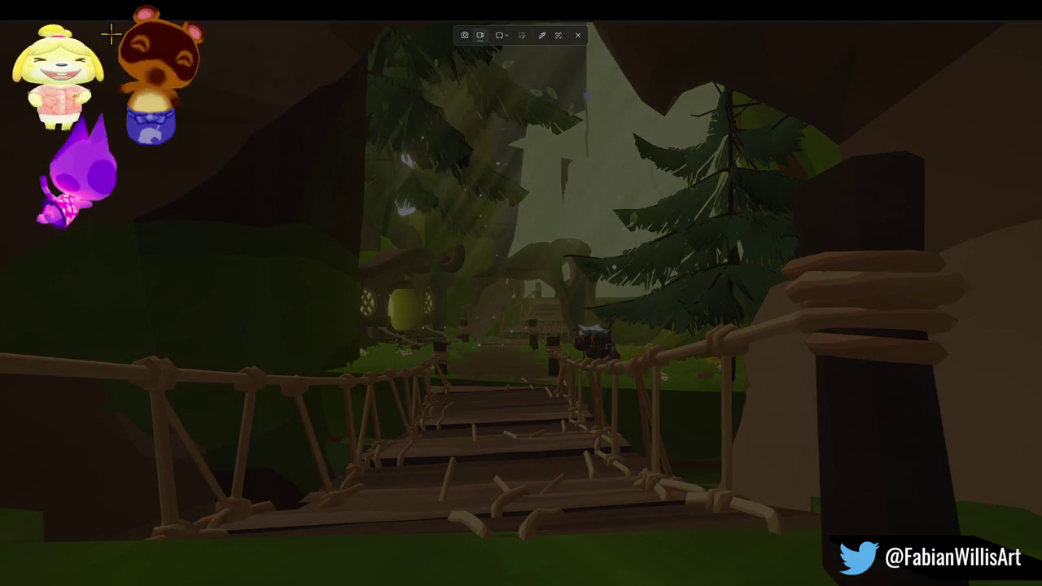
{"action": "mouse_move", "coordinate": [43, 30]}
{"action": "left_mouse_down"}
{"action": "mouse_move", "coordinate": [995, 515]}
{"action": "mouse_move", "coordinate": [1000, 563]}
{"action": "left_mouse_up"}
{"action": "left_click", "coordinate": [472, 37]}
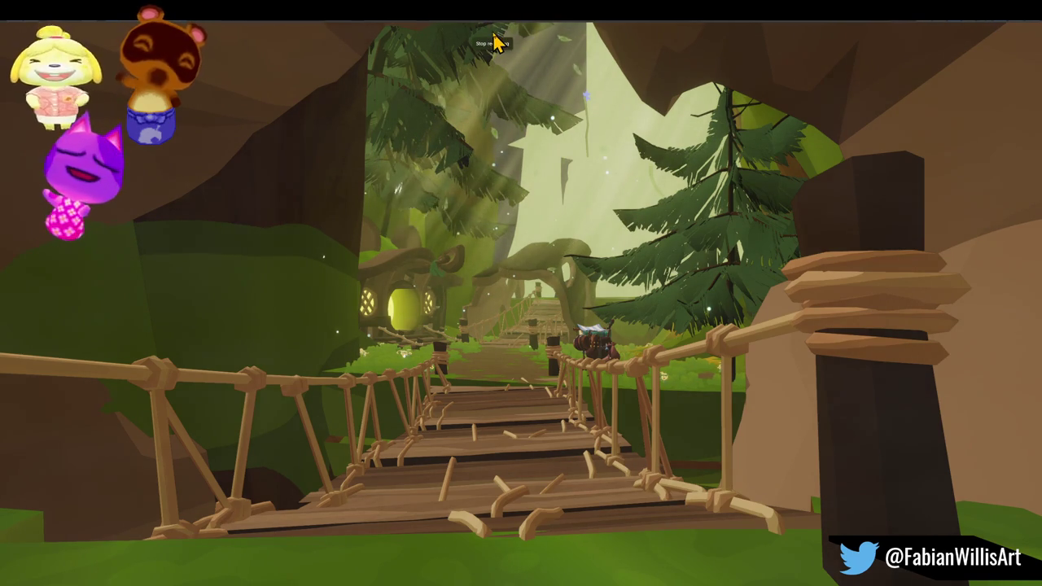
{"action": "left_click", "coordinate": [495, 44]}
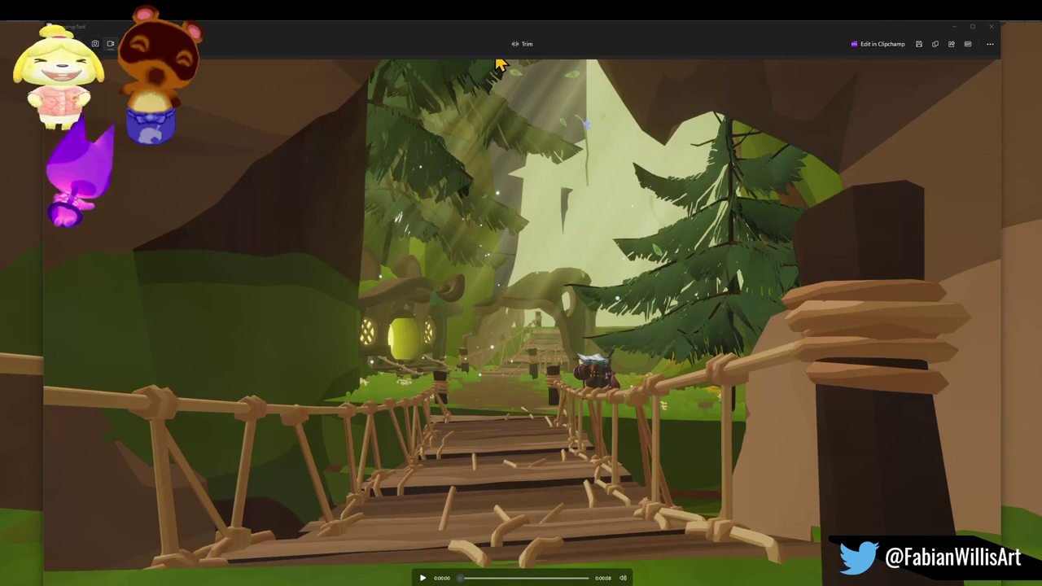
Close the recorded clip's player and turn the Unity view across the forest scene
{"action": "left_click", "coordinate": [988, 33]}
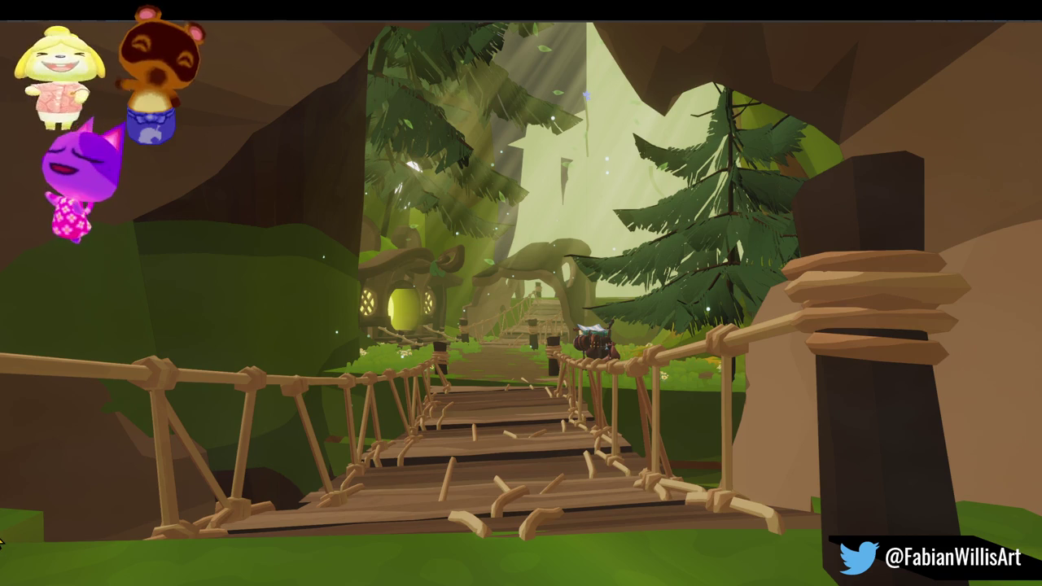
{"action": "left_click_drag", "start_coordinate": [398, 230], "coordinate": [442, 247]}
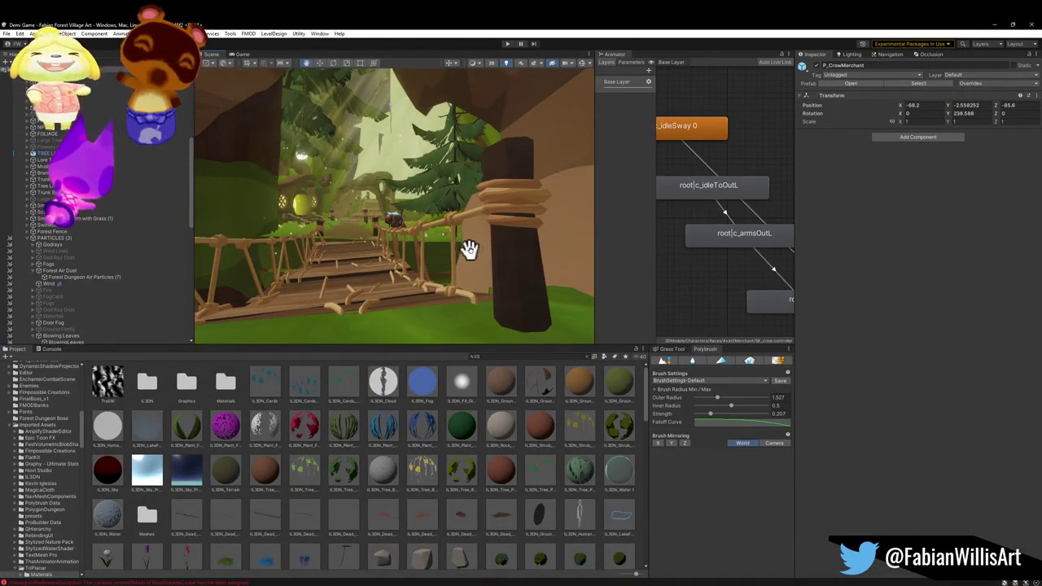
Fly the Scene camera along the rope bridge and onto the grassy hill beyond it
{"action": "left_click_drag", "start_coordinate": [465, 248], "coordinate": [481, 252], "text": "alt"}
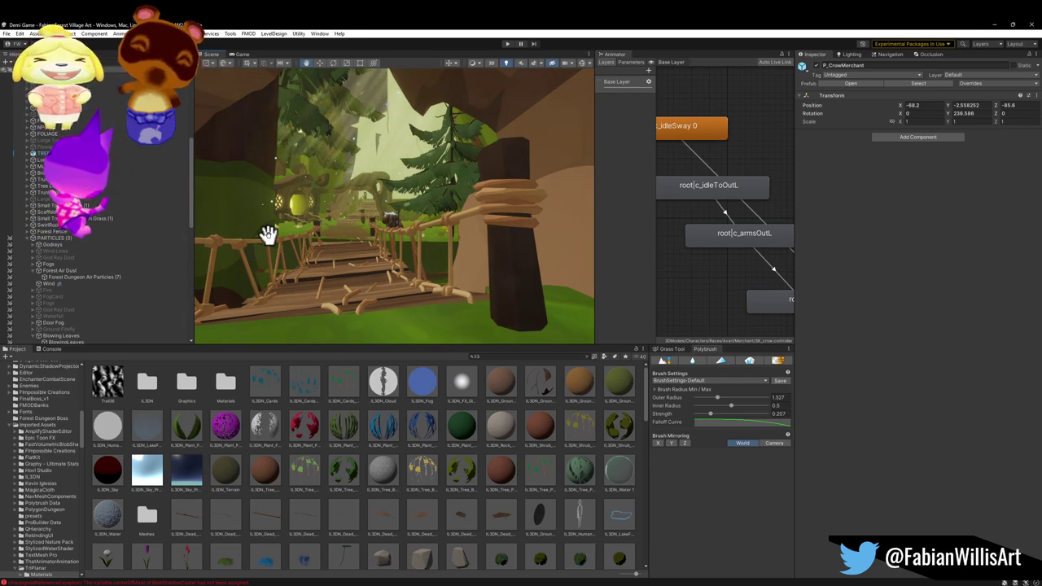
{"action": "mouse_move", "coordinate": [497, 208]}
{"action": "right_mouse_down"}
{"action": "mouse_move", "coordinate": [469, 206]}
{"action": "mouse_move", "coordinate": [524, 210]}
{"action": "right_mouse_up"}
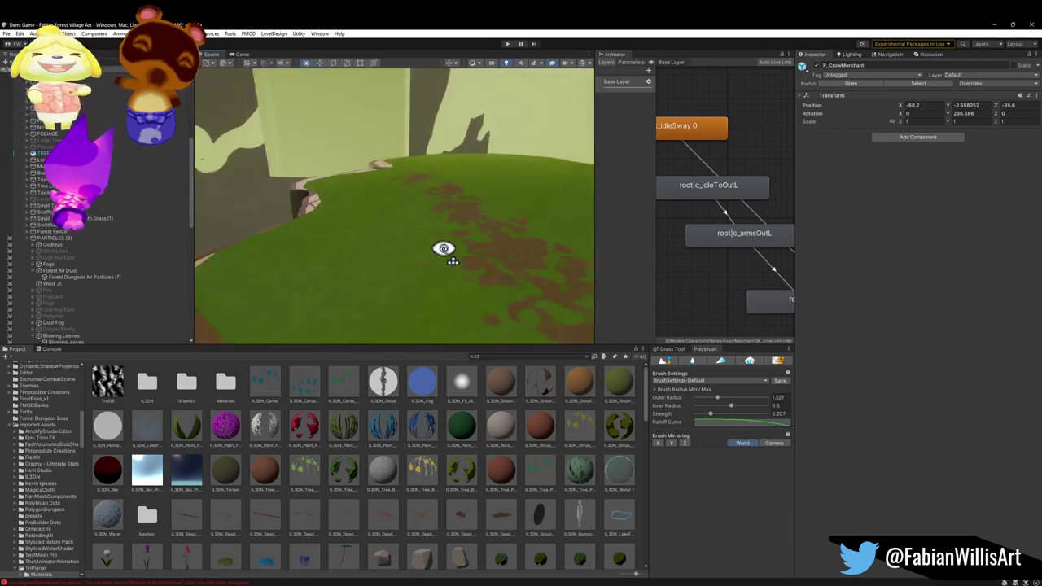
{"action": "mouse_move", "coordinate": [523, 210]}
{"action": "right_mouse_down"}
{"action": "mouse_move", "coordinate": [510, 257]}
{"action": "mouse_move", "coordinate": [458, 272]}
{"action": "mouse_move", "coordinate": [544, 322]}
{"action": "mouse_move", "coordinate": [343, 235]}
{"action": "mouse_move", "coordinate": [426, 200]}
{"action": "mouse_move", "coordinate": [304, 202]}
{"action": "mouse_move", "coordinate": [288, 216]}
{"action": "mouse_move", "coordinate": [347, 239]}
{"action": "mouse_move", "coordinate": [377, 235]}
{"action": "right_mouse_up"}
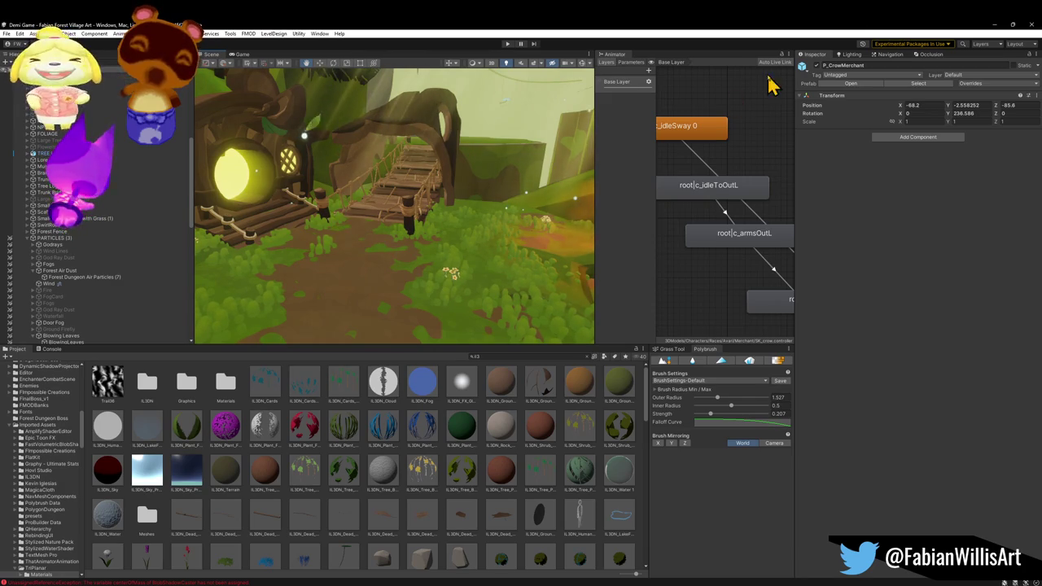
Fly the camera back along the village path toward the bridge, then minimise Unity
{"action": "right_click_drag", "start_coordinate": [537, 171], "coordinate": [552, 178]}
{"action": "key", "text": "w"}
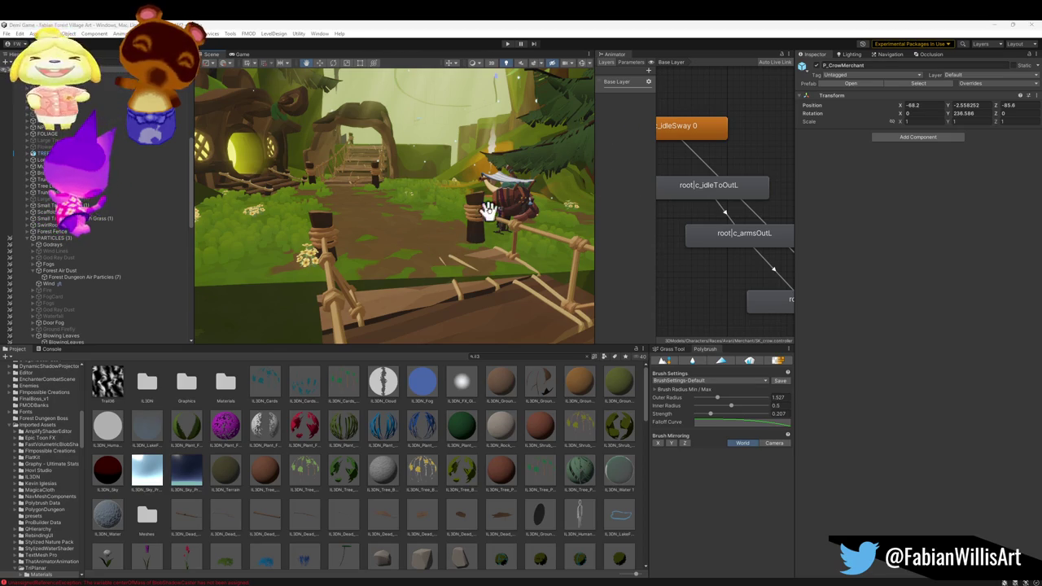
{"action": "left_click", "coordinate": [994, 26]}
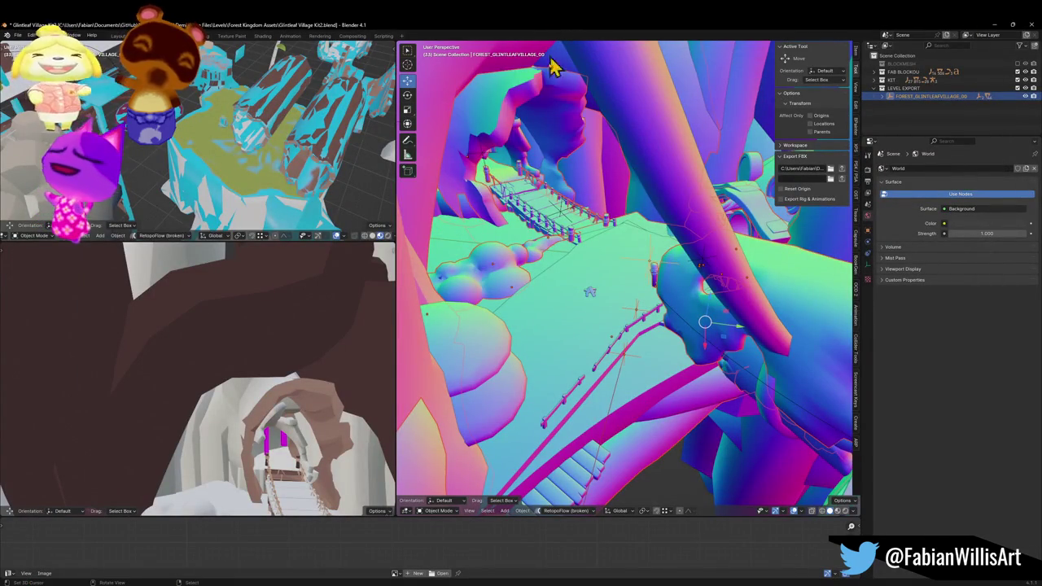
Walk through the village, save Glintleaf Village Kit2.blend, and bring up the Oscar Reference Assets window
{"action": "key", "text": "shift+grave"}
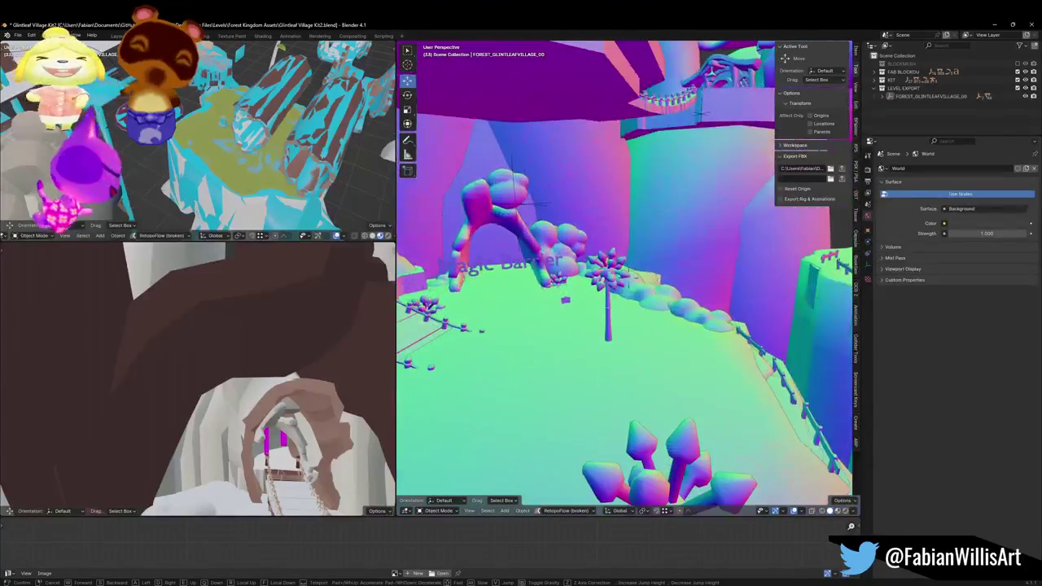
{"action": "key", "text": "Return"}
{"action": "key", "text": "ctrl+s"}
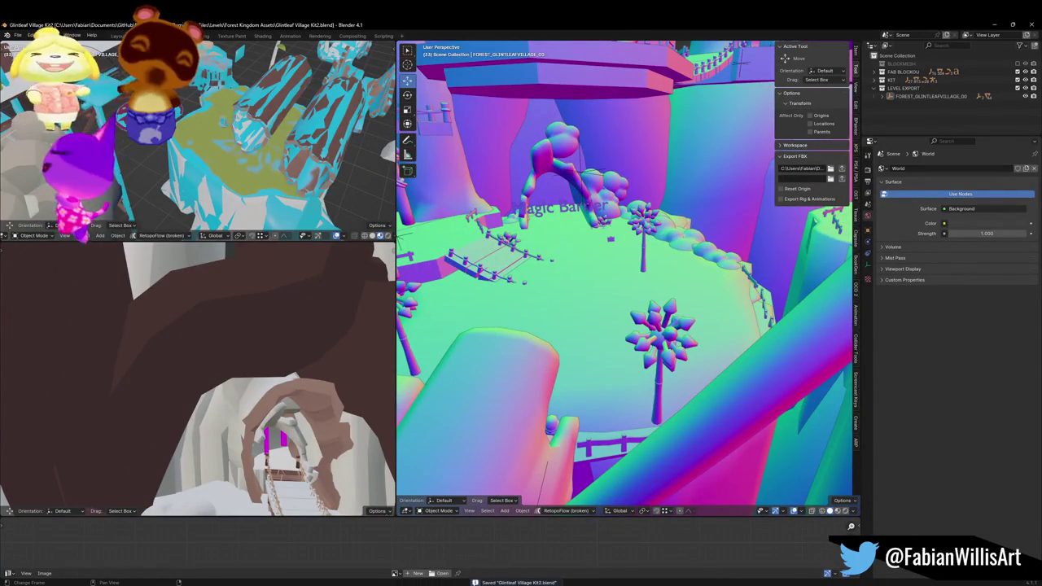
{"action": "left_click", "coordinate": [777, 562]}
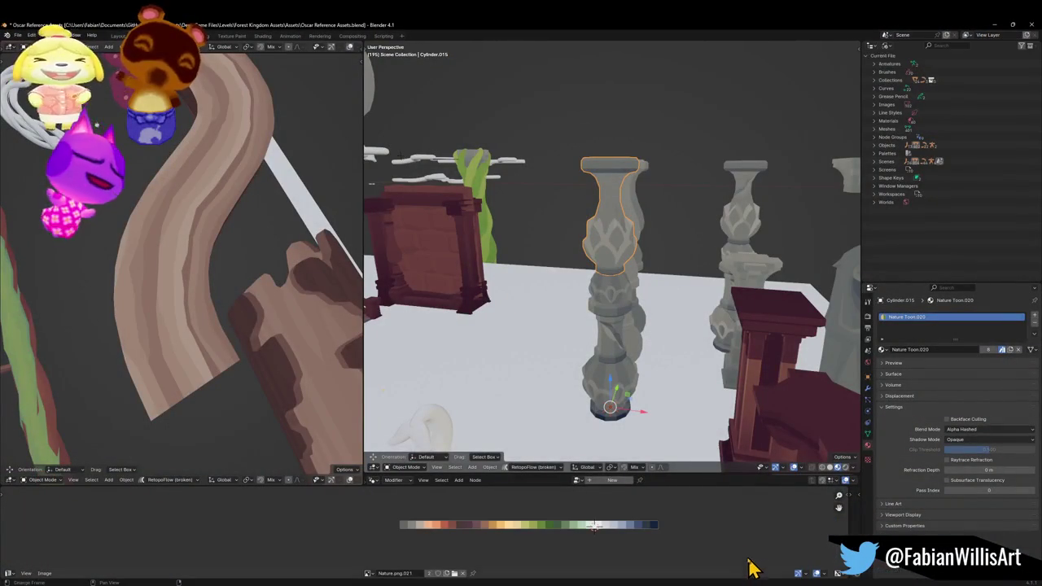
Select the wooden path piece Cube.038 and its curved path NurbsPath.004
{"action": "left_click", "coordinate": [151, 246]}
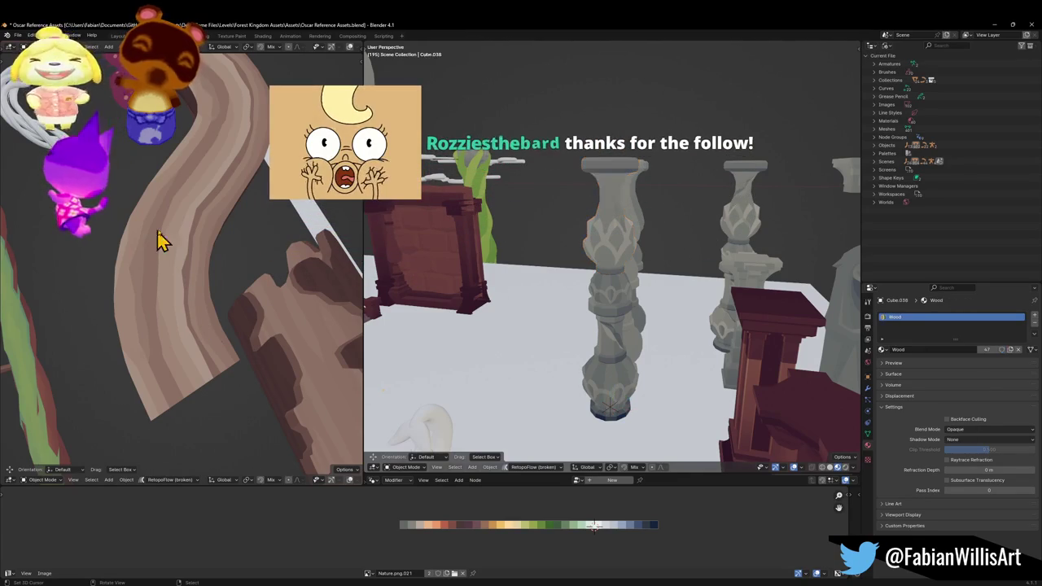
{"action": "scroll", "coordinate": [193, 226], "scroll_direction": "down", "scroll_amount": 3}
{"action": "mouse_move", "coordinate": [193, 226]}
{"action": "middle_mouse_down", "text": "shift"}
{"action": "mouse_move", "coordinate": [193, 174]}
{"action": "mouse_move", "coordinate": [209, 218]}
{"action": "middle_mouse_up", "text": "shift"}
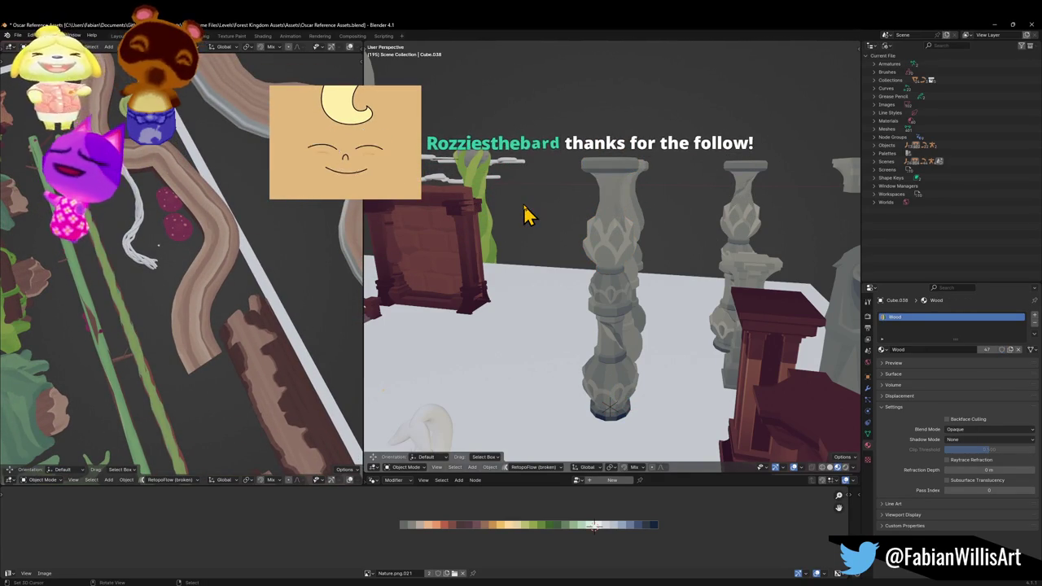
{"action": "scroll", "coordinate": [567, 224], "scroll_direction": "down", "scroll_amount": 5}
{"action": "mouse_move", "coordinate": [567, 223]}
{"action": "middle_mouse_down"}
{"action": "mouse_move", "coordinate": [610, 246]}
{"action": "mouse_move", "coordinate": [627, 274]}
{"action": "mouse_move", "coordinate": [619, 289]}
{"action": "mouse_move", "coordinate": [670, 270]}
{"action": "mouse_move", "coordinate": [639, 293]}
{"action": "middle_mouse_up"}
{"action": "scroll", "coordinate": [600, 272], "scroll_direction": "up", "scroll_amount": 2}
{"action": "scroll", "coordinate": [628, 263], "scroll_direction": "up", "scroll_amount": 3}
{"action": "scroll", "coordinate": [628, 268], "scroll_direction": "up", "scroll_amount": 3}
{"action": "left_click", "coordinate": [626, 289]}
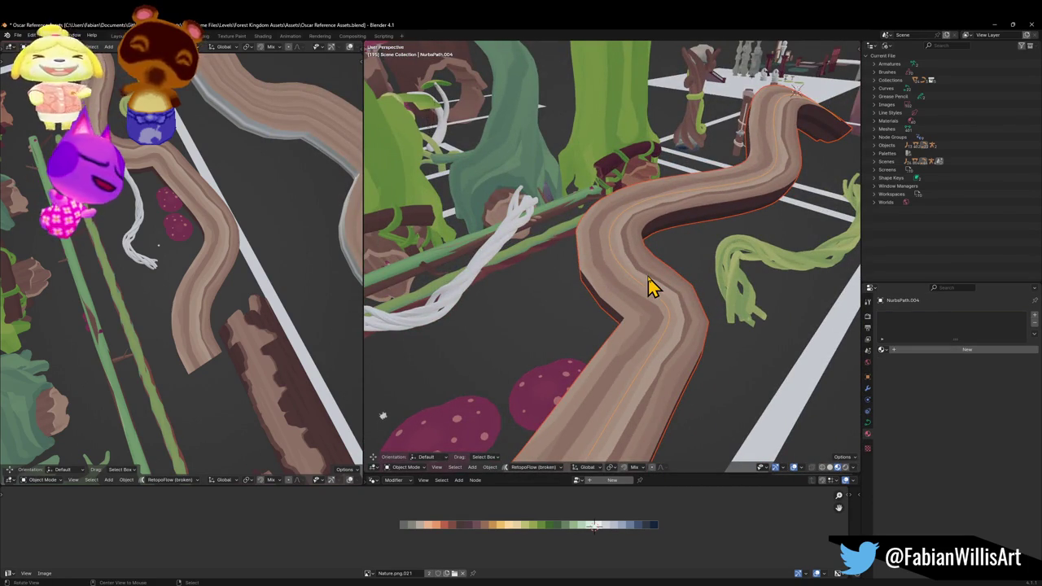
Clear their parent keeping transforms, copy both, and return to Glintleaf Village Kit2
{"action": "key", "text": "alt+p"}
{"action": "left_click", "coordinate": [626, 285]}
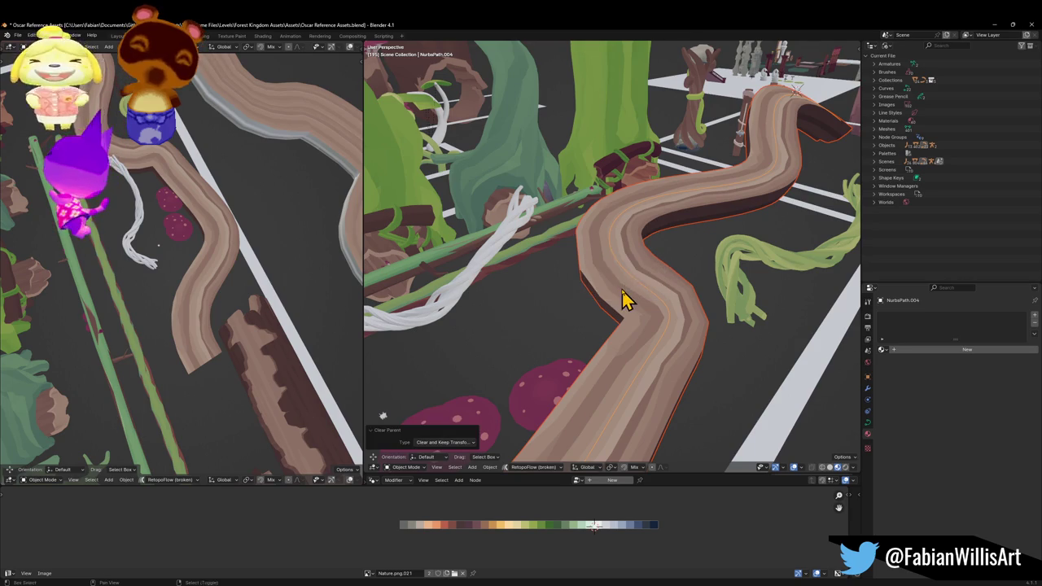
{"action": "key", "text": "ctrl+c"}
{"action": "left_click", "coordinate": [622, 290]}
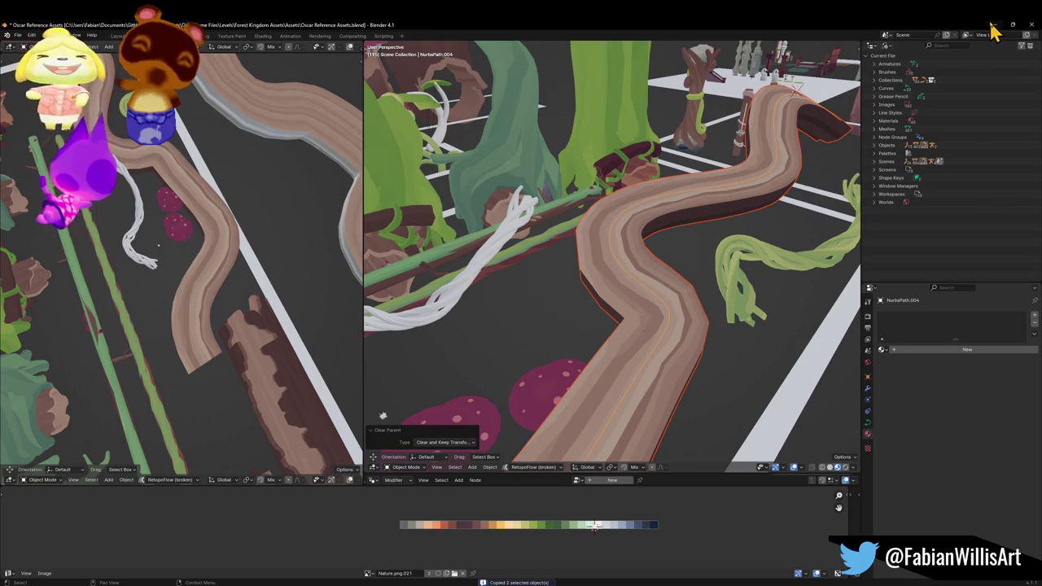
{"action": "left_click", "coordinate": [991, 24]}
{"action": "mouse_move", "coordinate": [616, 268]}
{"action": "middle_mouse_down"}
{"action": "mouse_move", "coordinate": [592, 302]}
{"action": "mouse_move", "coordinate": [626, 282]}
{"action": "mouse_move", "coordinate": [674, 309]}
{"action": "middle_mouse_up"}
Save the village file and paste the two path objects, snapped to the 3D cursor
{"action": "key", "text": "ctrl+s"}
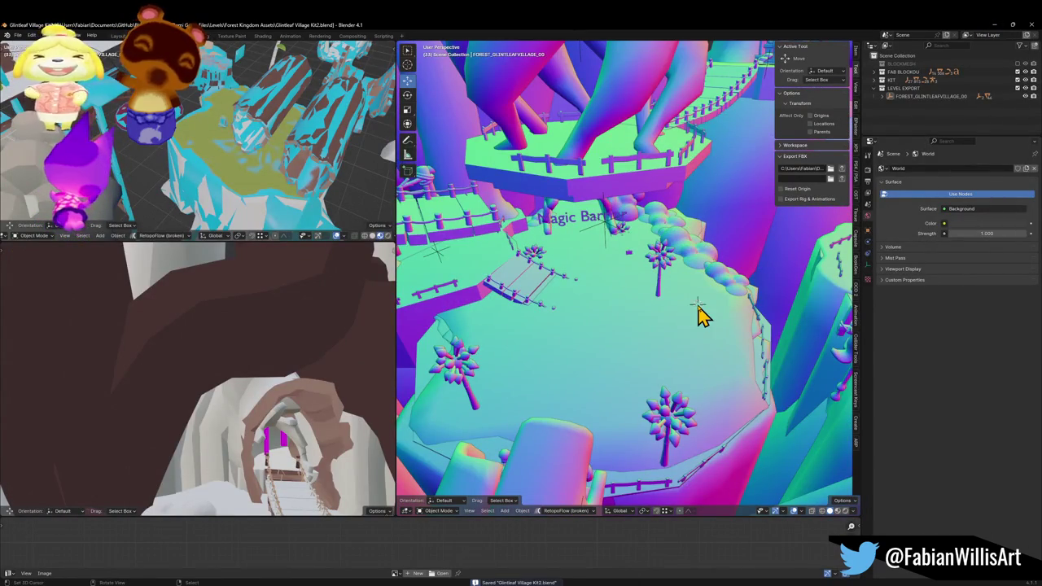
{"action": "key", "text": "ctrl+v"}
{"action": "key", "text": "shift+s"}
{"action": "key", "text": "KP_Decimal"}
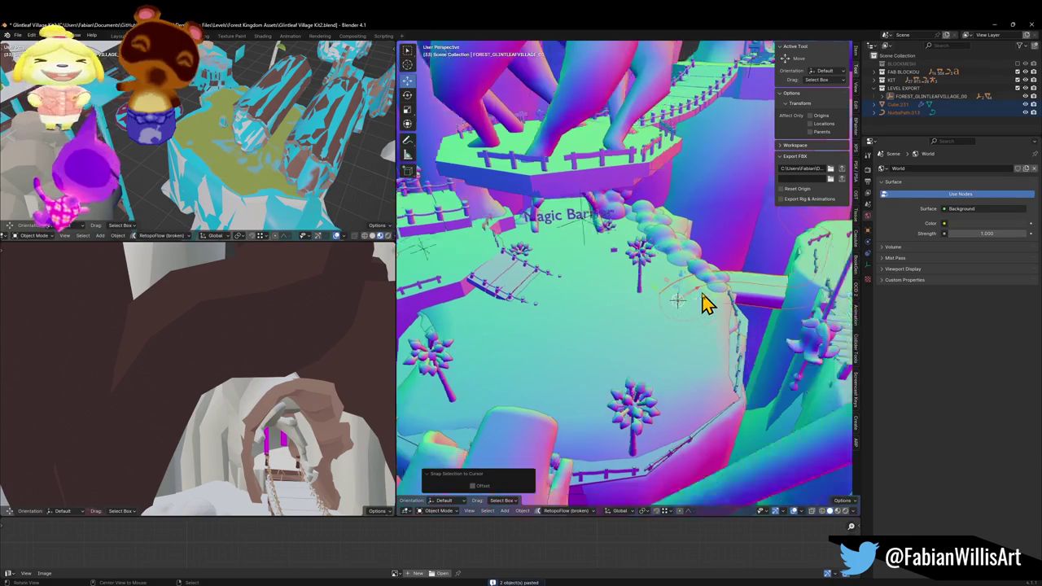
{"action": "scroll", "coordinate": [640, 298], "scroll_direction": "down", "scroll_amount": 3}
{"action": "scroll", "coordinate": [640, 298], "scroll_direction": "down", "scroll_amount": 3}
{"action": "scroll", "coordinate": [640, 295], "scroll_direction": "down", "scroll_amount": 3}
{"action": "scroll", "coordinate": [634, 289], "scroll_direction": "down", "scroll_amount": 2}
{"action": "mouse_move", "coordinate": [637, 289]}
{"action": "middle_mouse_down"}
{"action": "mouse_move", "coordinate": [616, 295]}
{"action": "mouse_move", "coordinate": [616, 282]}
{"action": "mouse_move", "coordinate": [627, 303]}
{"action": "middle_mouse_up"}
Move the pasted path across the island and adjust the wooden path Cube.231's height
{"action": "key", "text": "g"}
{"action": "key", "text": "shift+z"}
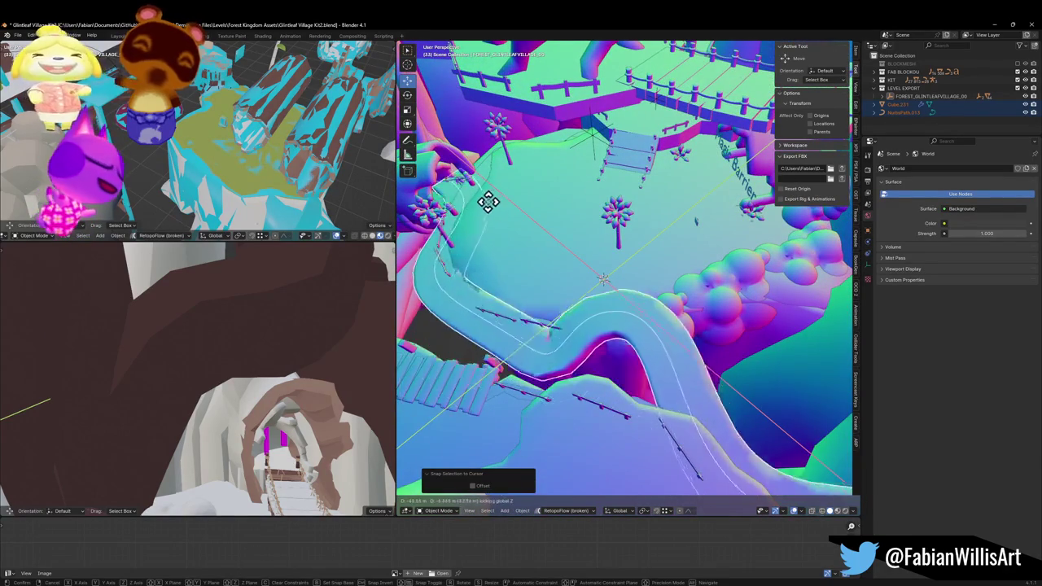
{"action": "left_click", "coordinate": [500, 204]}
{"action": "key", "text": "KP_Decimal"}
{"action": "mouse_move", "coordinate": [562, 214]}
{"action": "middle_mouse_down"}
{"action": "mouse_move", "coordinate": [619, 257]}
{"action": "mouse_move", "coordinate": [600, 263]}
{"action": "mouse_move", "coordinate": [611, 254]}
{"action": "mouse_move", "coordinate": [644, 272]}
{"action": "middle_mouse_up"}
{"action": "left_click", "coordinate": [590, 258]}
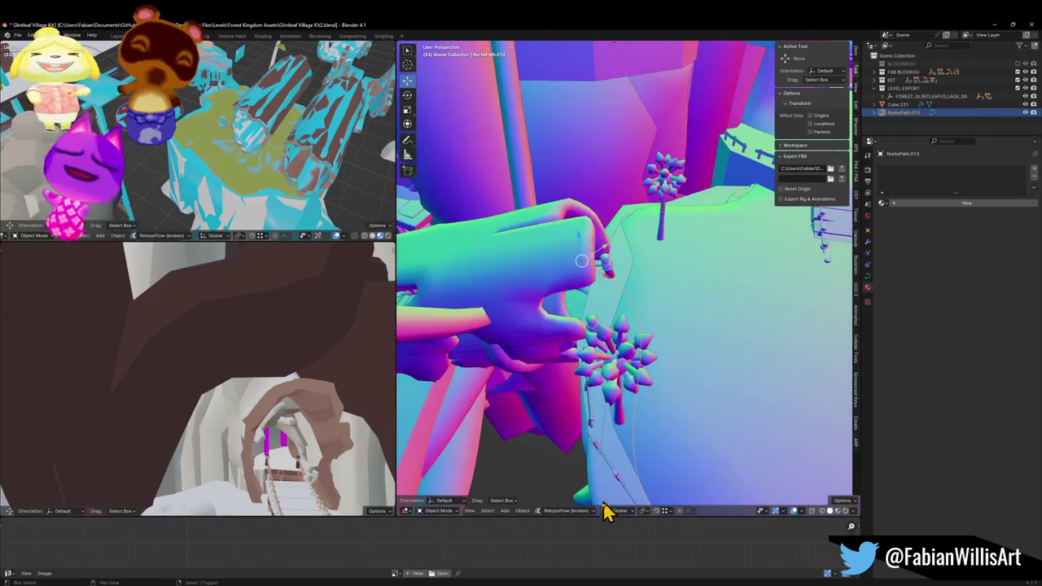
{"action": "left_click", "coordinate": [594, 491], "text": "shift"}
{"action": "key", "text": "g"}
{"action": "key", "text": "z"}
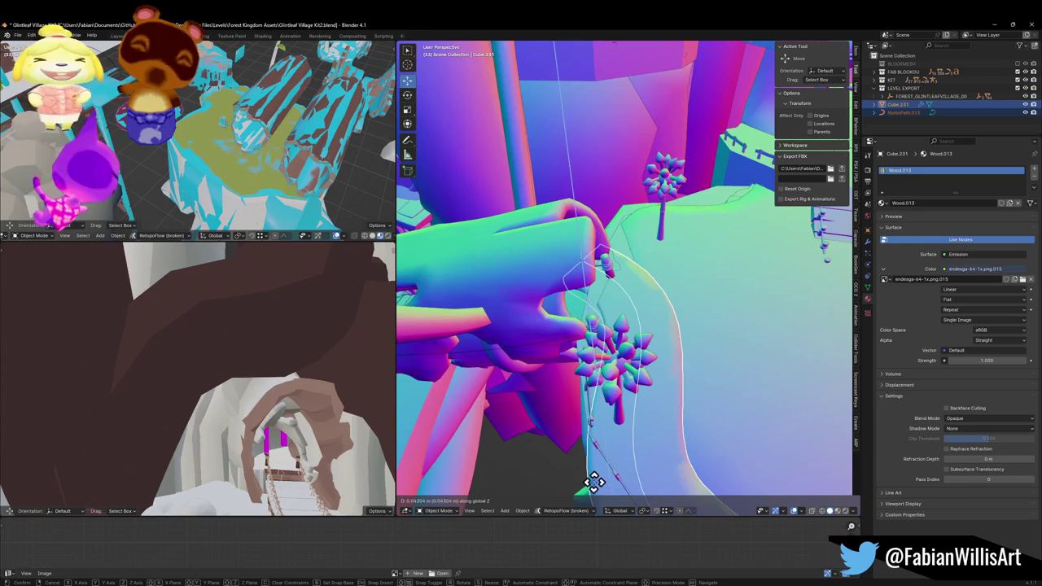
{"action": "left_click", "coordinate": [594, 482]}
Flatten the control points of curve NurbsPath.013 to zero height
{"action": "middle_click_drag", "start_coordinate": [616, 454], "coordinate": [639, 334]}
{"action": "left_click", "coordinate": [639, 333]}
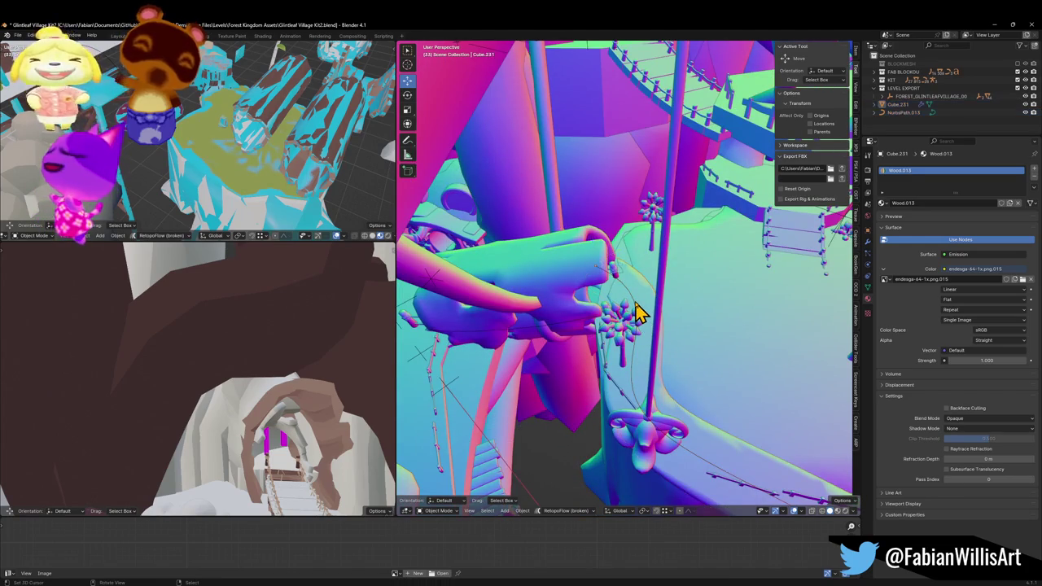
{"action": "key", "text": "Tab"}
{"action": "scroll", "coordinate": [634, 301], "scroll_direction": "up", "scroll_amount": 3}
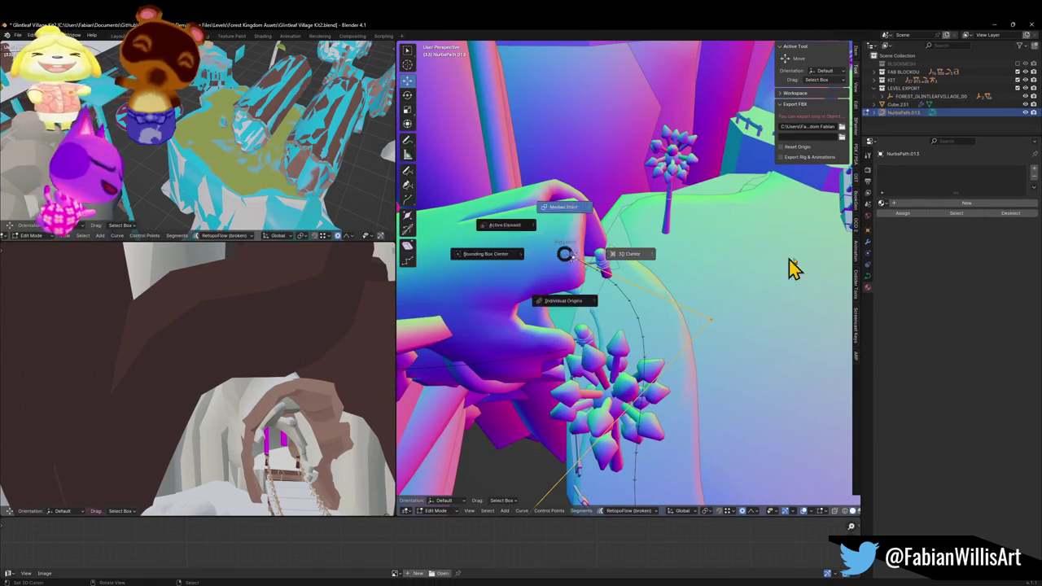
{"action": "key", "text": "s"}
{"action": "key", "text": "z"}
{"action": "key", "text": "Return"}
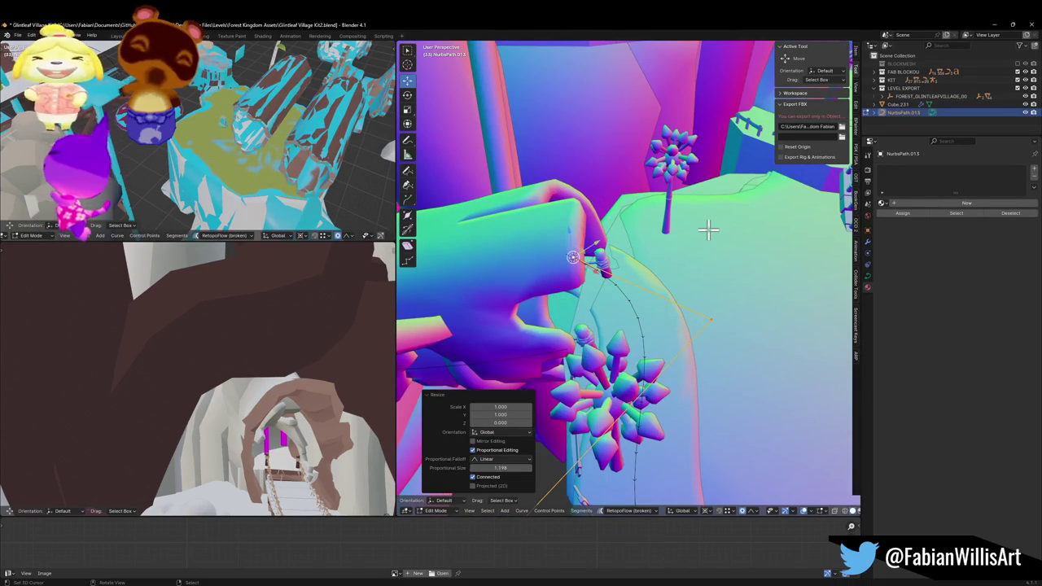
{"action": "mouse_move", "coordinate": [664, 242]}
{"action": "middle_mouse_down"}
{"action": "mouse_move", "coordinate": [656, 277]}
{"action": "mouse_move", "coordinate": [690, 379]}
{"action": "middle_mouse_up"}
{"action": "key", "text": "Tab"}
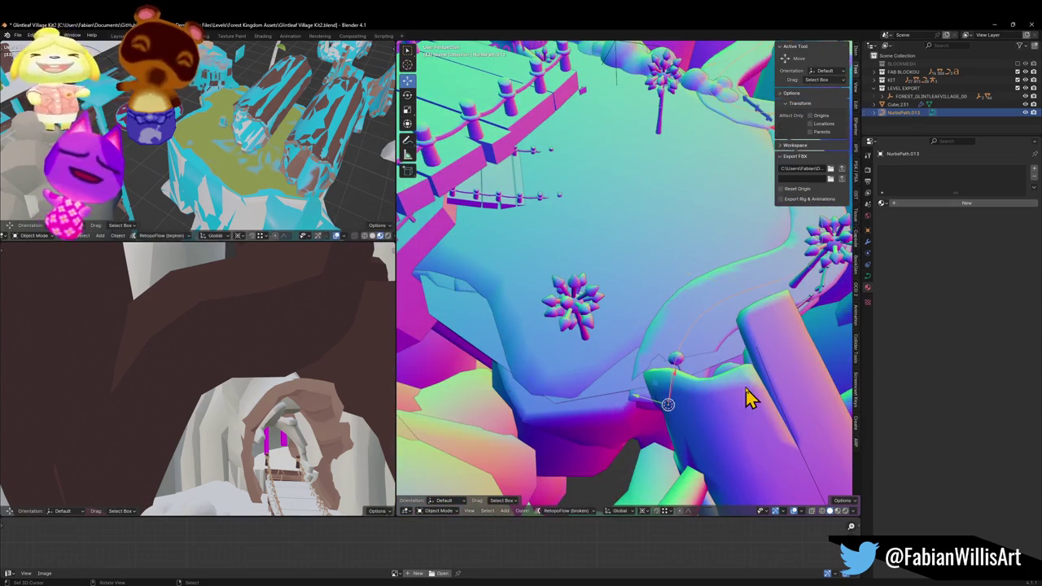
Rotate the wooden path Cube.231 around Z and shift it vertically into place
{"action": "left_click", "coordinate": [666, 340]}
{"action": "key", "text": "r"}
{"action": "key", "text": "z"}
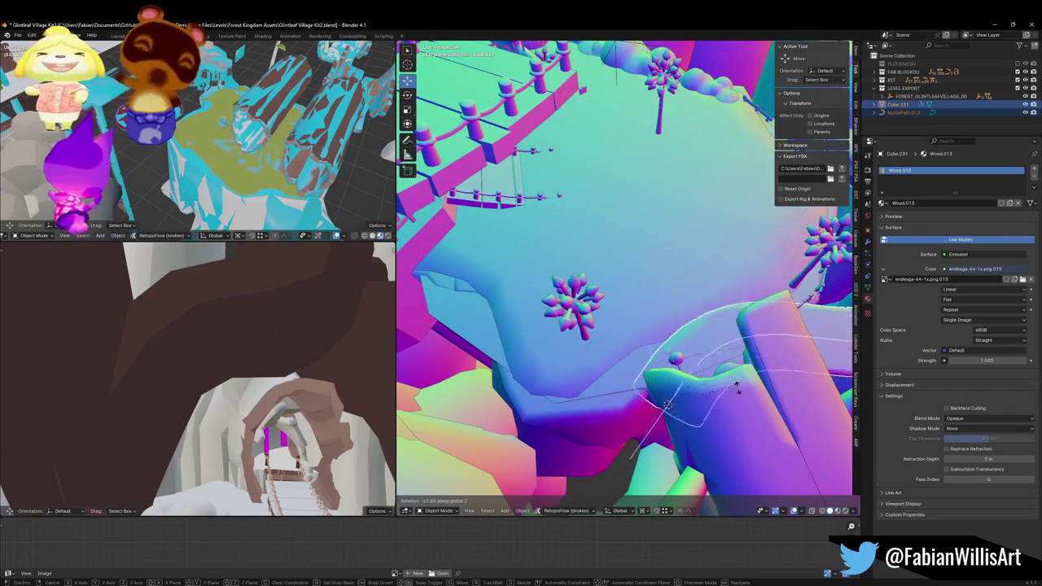
{"action": "left_click", "coordinate": [733, 425]}
{"action": "key", "text": "g"}
{"action": "key", "text": "z"}
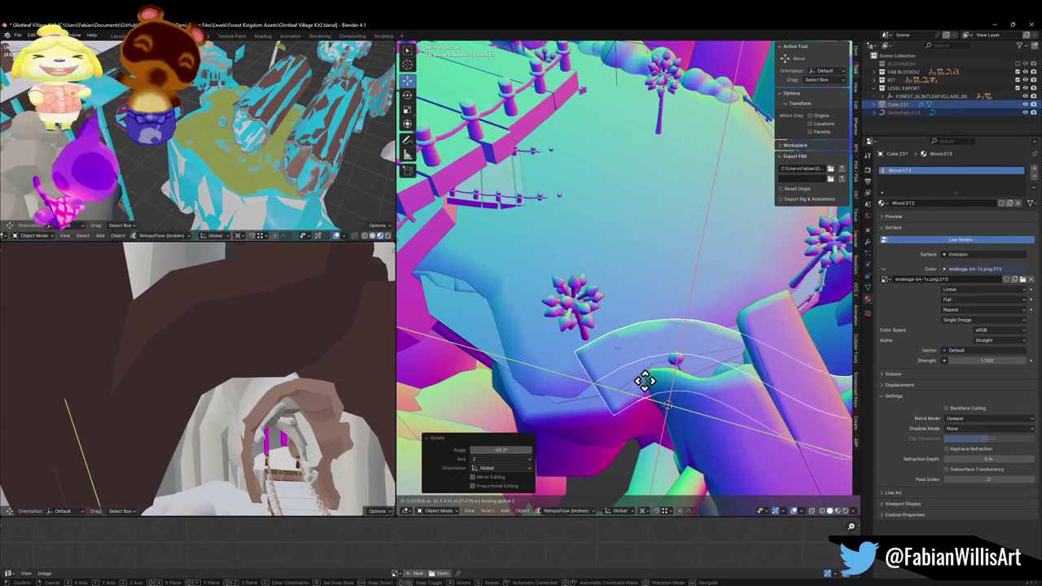
{"action": "left_click", "coordinate": [651, 369]}
Pick out the tree platform Forest_TreePlatform_00.003 beneath the path and isolate it
{"action": "left_click", "coordinate": [653, 366]}
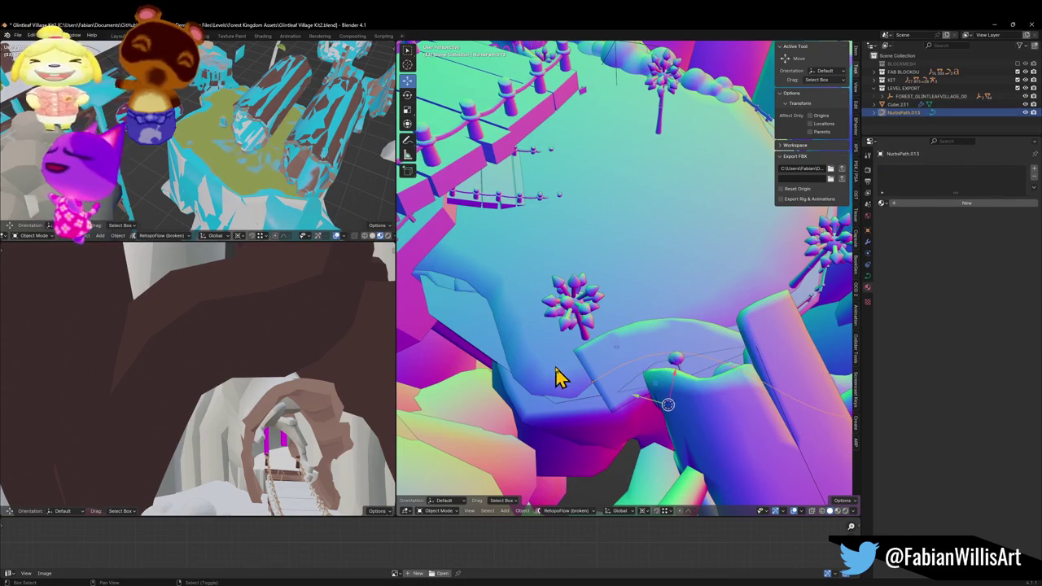
{"action": "left_click", "coordinate": [562, 424]}
{"action": "left_click", "coordinate": [645, 289]}
{"action": "mouse_move", "coordinate": [646, 290]}
{"action": "middle_mouse_down"}
{"action": "mouse_move", "coordinate": [682, 371]}
{"action": "mouse_move", "coordinate": [728, 304]}
{"action": "mouse_move", "coordinate": [735, 372]}
{"action": "mouse_move", "coordinate": [709, 345]}
{"action": "mouse_move", "coordinate": [708, 364]}
{"action": "middle_mouse_up"}
{"action": "left_click", "coordinate": [742, 291]}
{"action": "left_click", "coordinate": [730, 411]}
{"action": "mouse_move", "coordinate": [744, 400]}
{"action": "middle_mouse_down"}
{"action": "mouse_move", "coordinate": [620, 407]}
{"action": "mouse_move", "coordinate": [570, 353]}
{"action": "mouse_move", "coordinate": [609, 320]}
{"action": "mouse_move", "coordinate": [600, 325]}
{"action": "mouse_move", "coordinate": [637, 320]}
{"action": "mouse_move", "coordinate": [550, 342]}
{"action": "middle_mouse_up"}
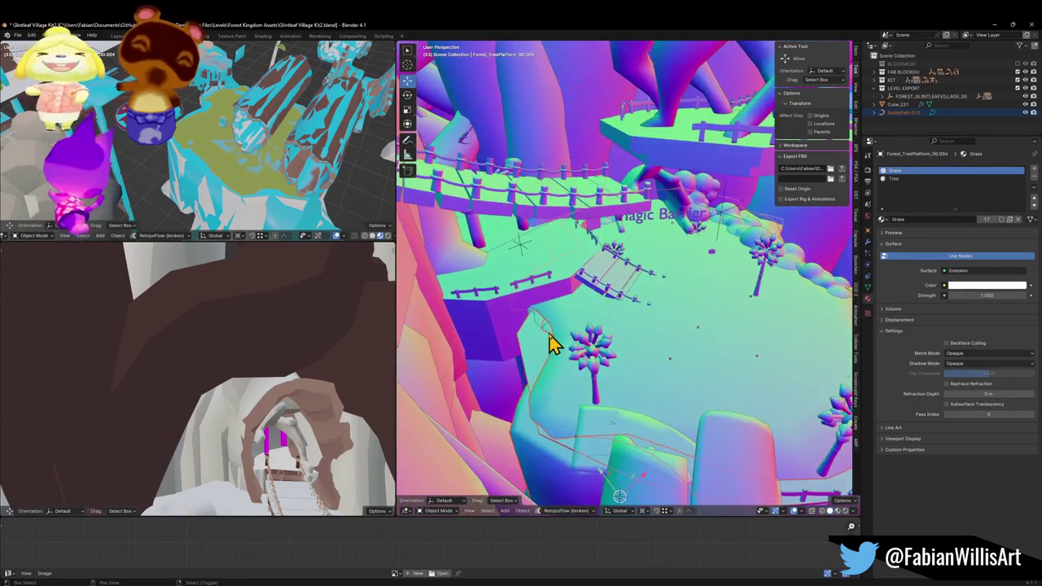
{"action": "key", "text": "shift+h"}
Isolate the platform with the wooden path, save, and view NurbsPath.013 from the top
{"action": "mouse_move", "coordinate": [636, 315]}
{"action": "middle_mouse_down"}
{"action": "mouse_move", "coordinate": [675, 349]}
{"action": "mouse_move", "coordinate": [679, 442]}
{"action": "mouse_move", "coordinate": [627, 399]}
{"action": "middle_mouse_up"}
{"action": "key", "text": "alt+h"}
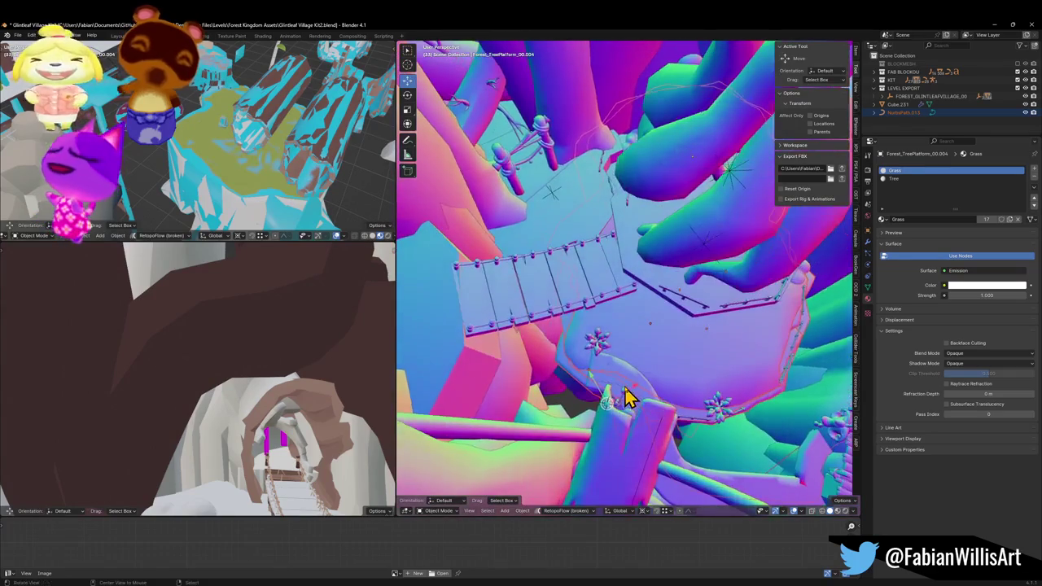
{"action": "left_click", "coordinate": [649, 404]}
{"action": "key", "text": "shift+h"}
{"action": "key", "text": "ctrl+s"}
{"action": "left_click", "coordinate": [642, 410]}
{"action": "key", "text": "KP_7"}
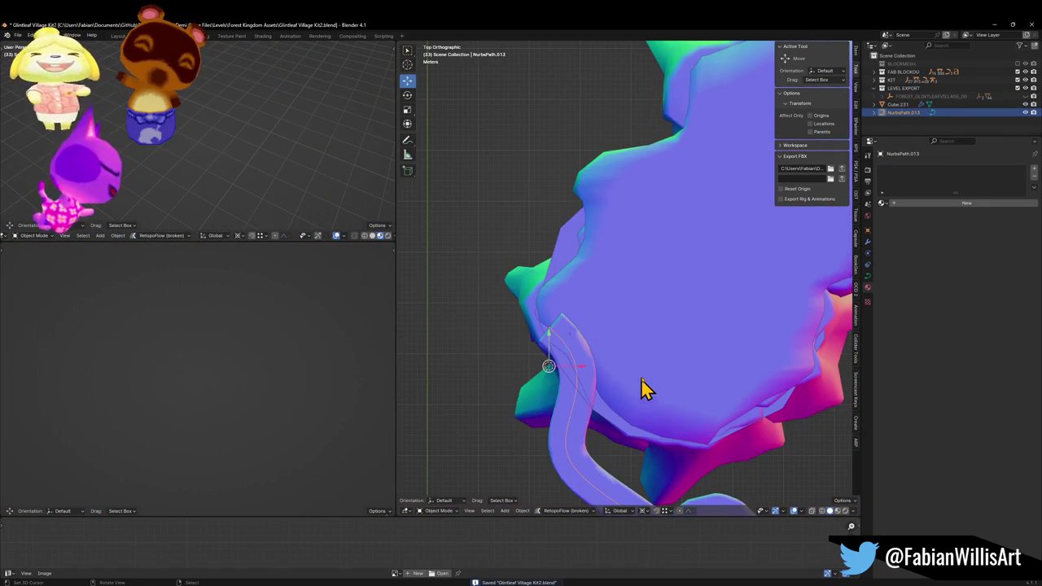
Pull curve points out with proportional editing so the path arcs up the island's right edge
{"action": "key", "text": "Tab"}
{"action": "scroll", "coordinate": [643, 395], "scroll_direction": "down", "scroll_amount": 3}
{"action": "key", "text": "g"}
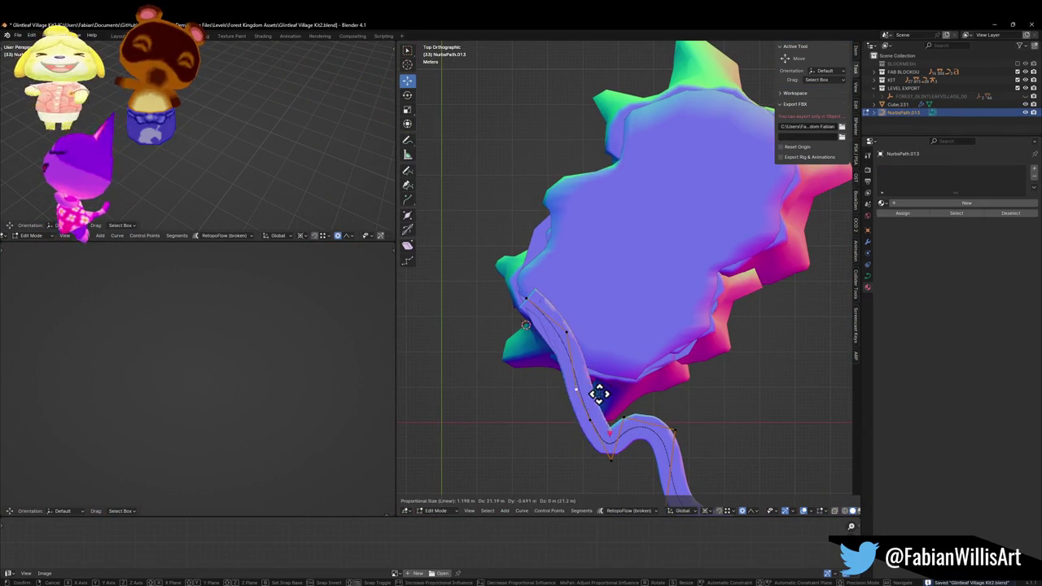
{"action": "left_click", "coordinate": [577, 344]}
{"action": "key", "text": "g"}
{"action": "left_click", "coordinate": [614, 368]}
{"action": "key", "text": "g"}
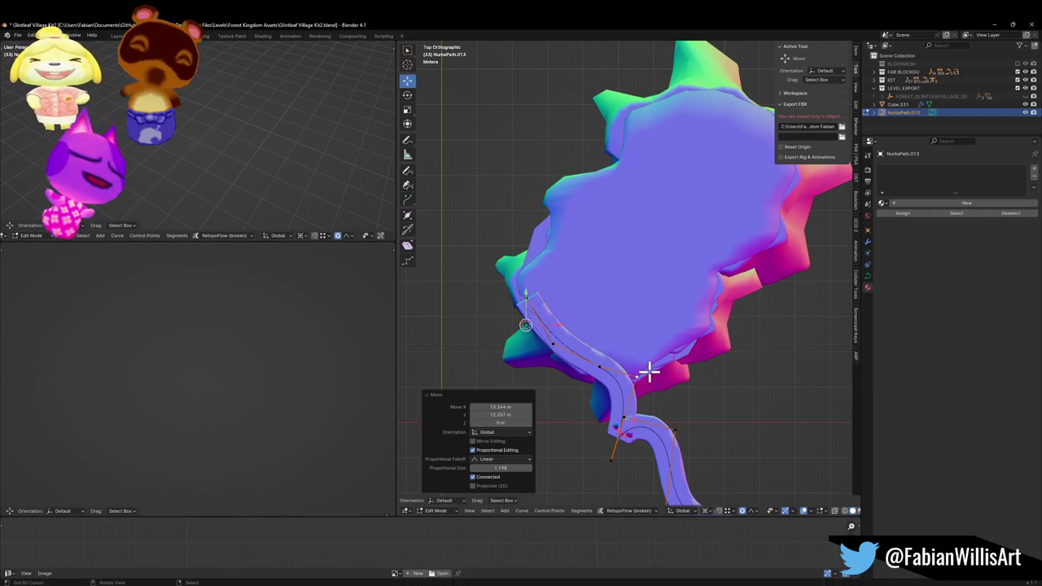
{"action": "left_click", "coordinate": [728, 282]}
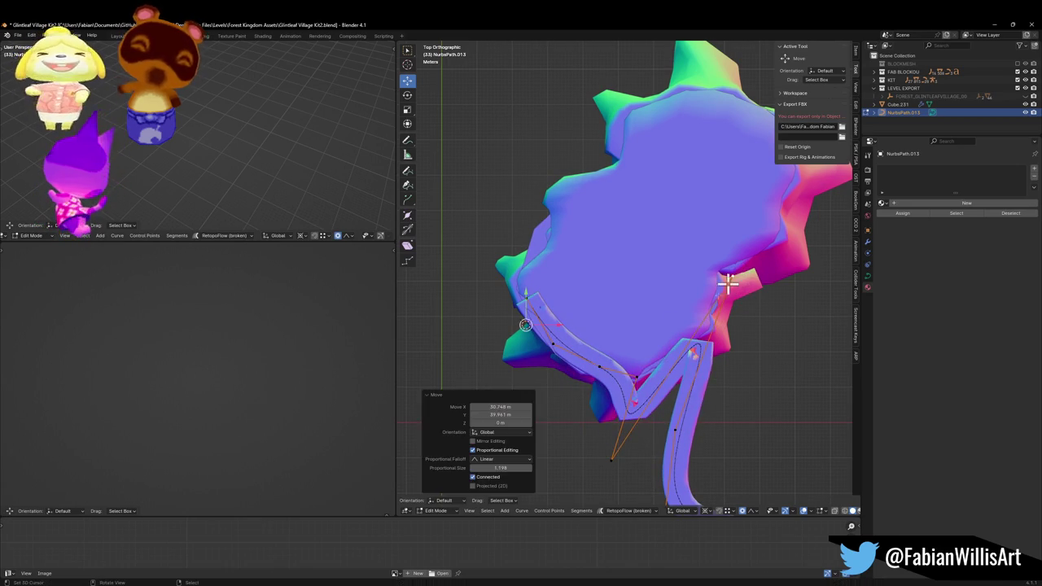
{"action": "key", "text": "g"}
{"action": "left_click", "coordinate": [681, 351]}
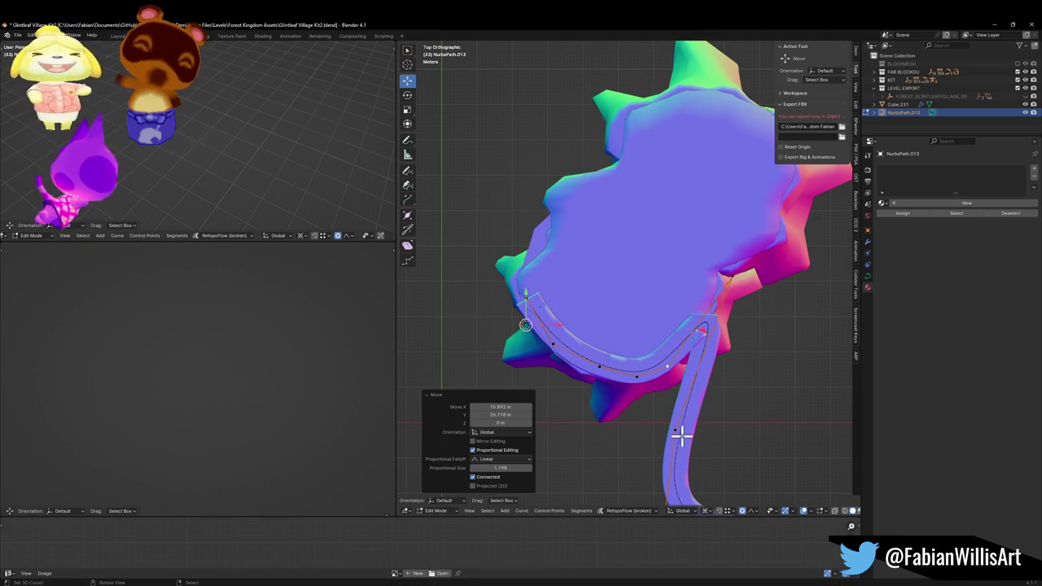
{"action": "key", "text": "g"}
{"action": "left_click", "coordinate": [768, 244]}
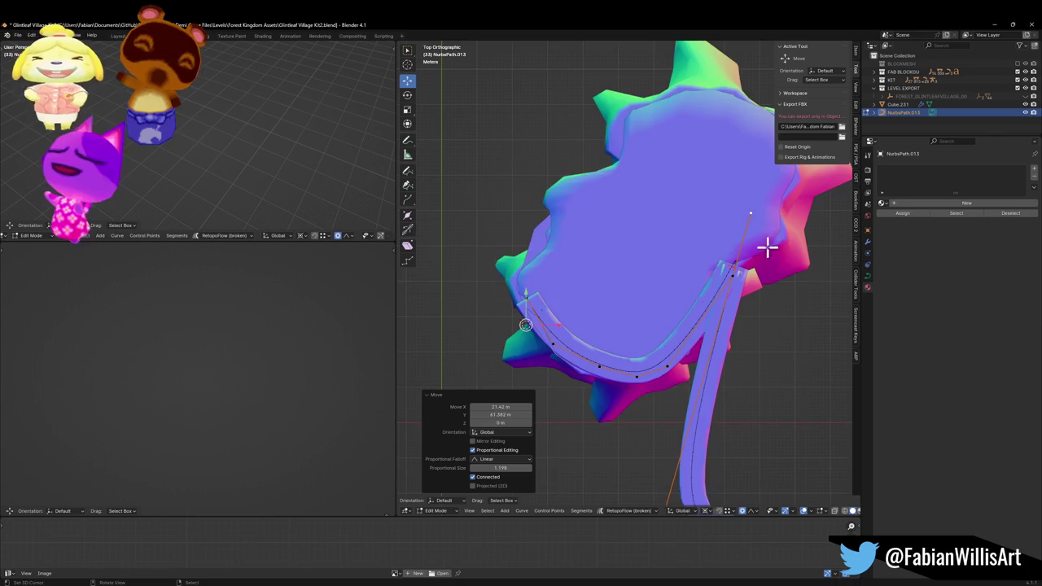
Reposition the curve's tail and bring it around toward the top of the island
{"action": "scroll", "coordinate": [765, 261], "scroll_direction": "down", "scroll_amount": 2}
{"action": "key", "text": "g"}
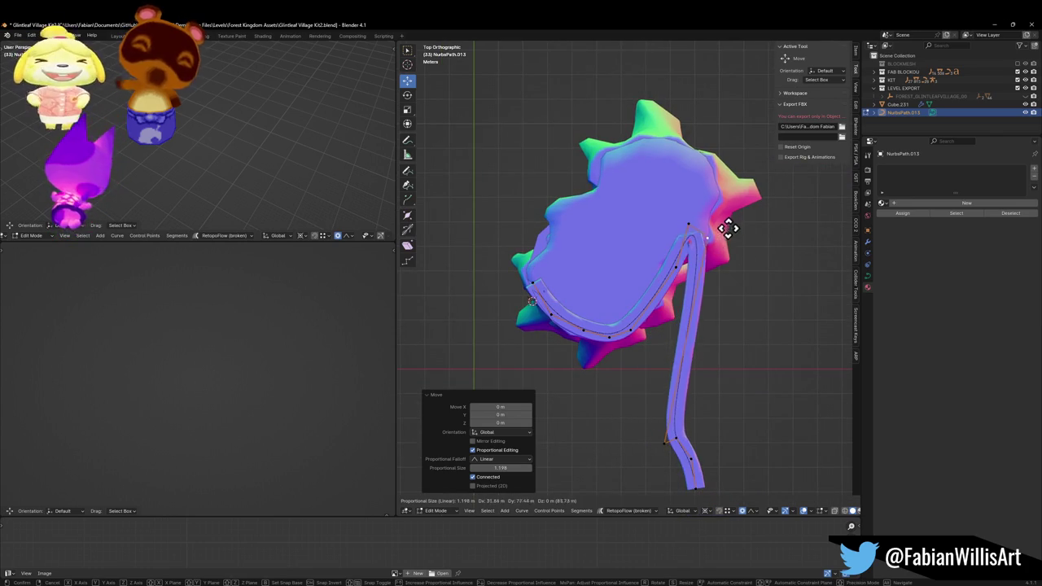
{"action": "left_click", "coordinate": [737, 214]}
{"action": "key", "text": "g"}
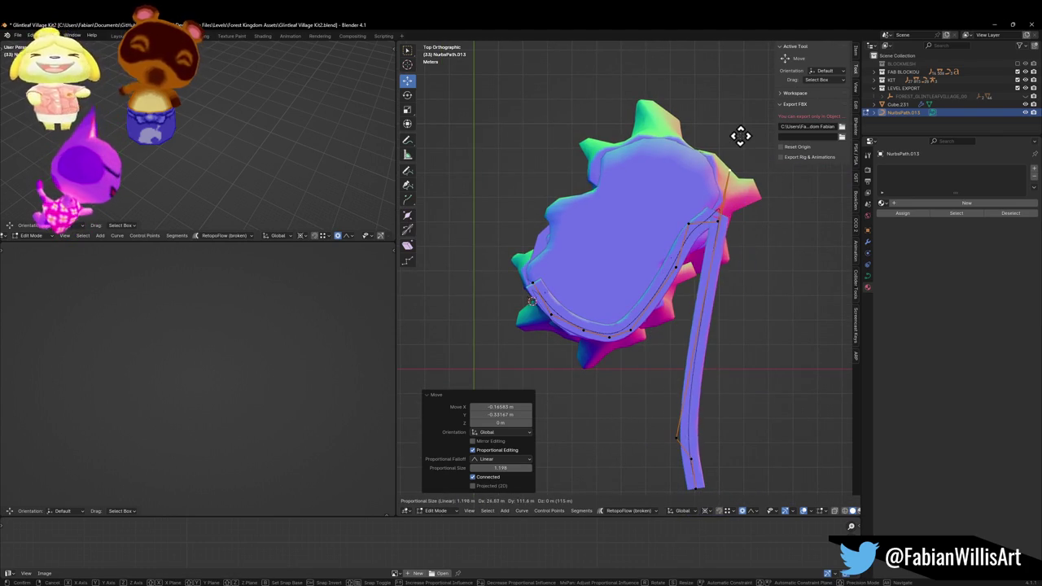
{"action": "left_click", "coordinate": [814, 263]}
{"action": "key", "text": "g"}
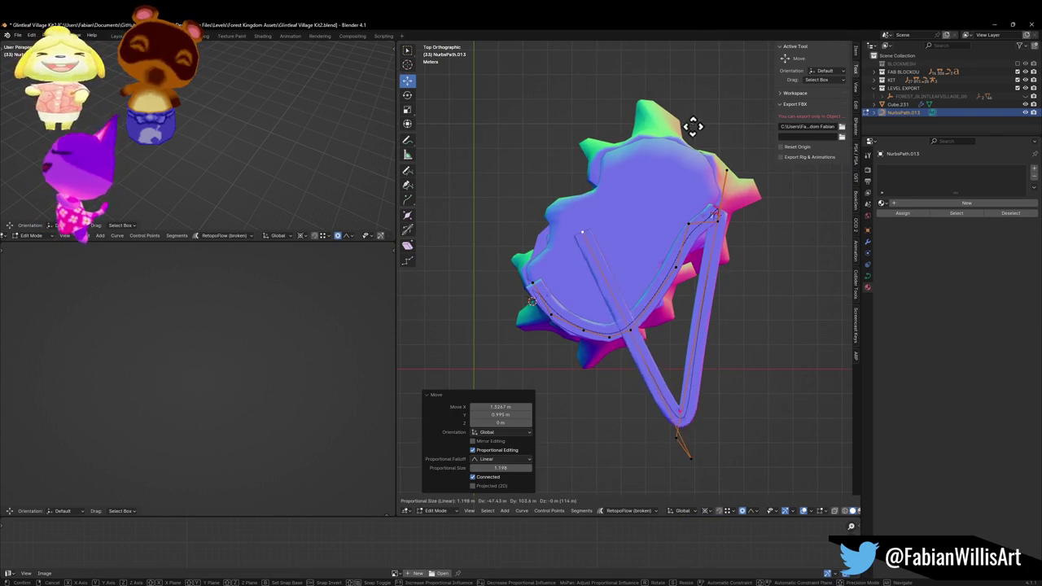
{"action": "left_click", "coordinate": [643, 169]}
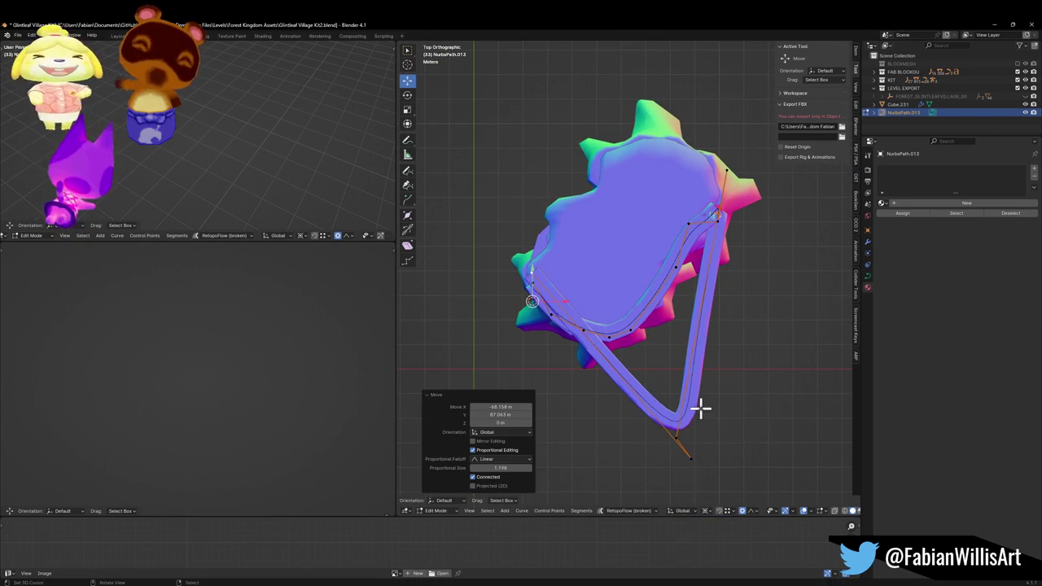
{"action": "key", "text": "g"}
{"action": "left_click", "coordinate": [714, 145]}
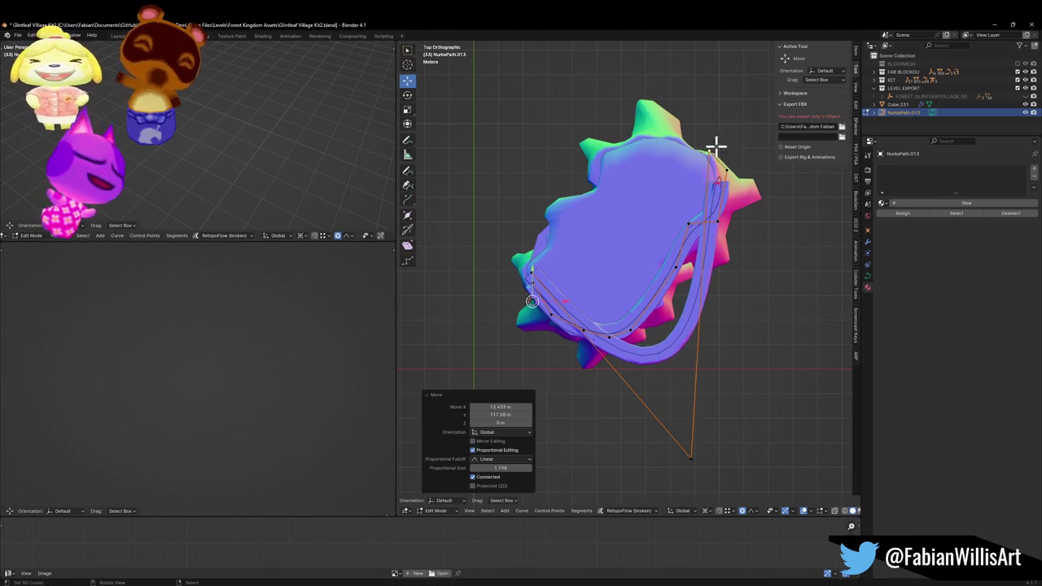
{"action": "key", "text": "g"}
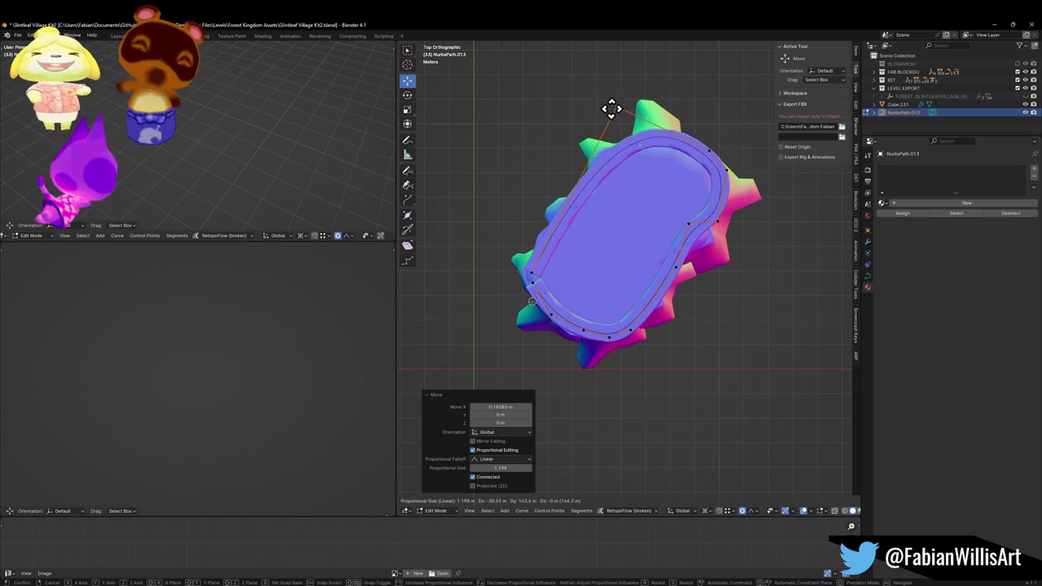
{"action": "left_click", "coordinate": [584, 121]}
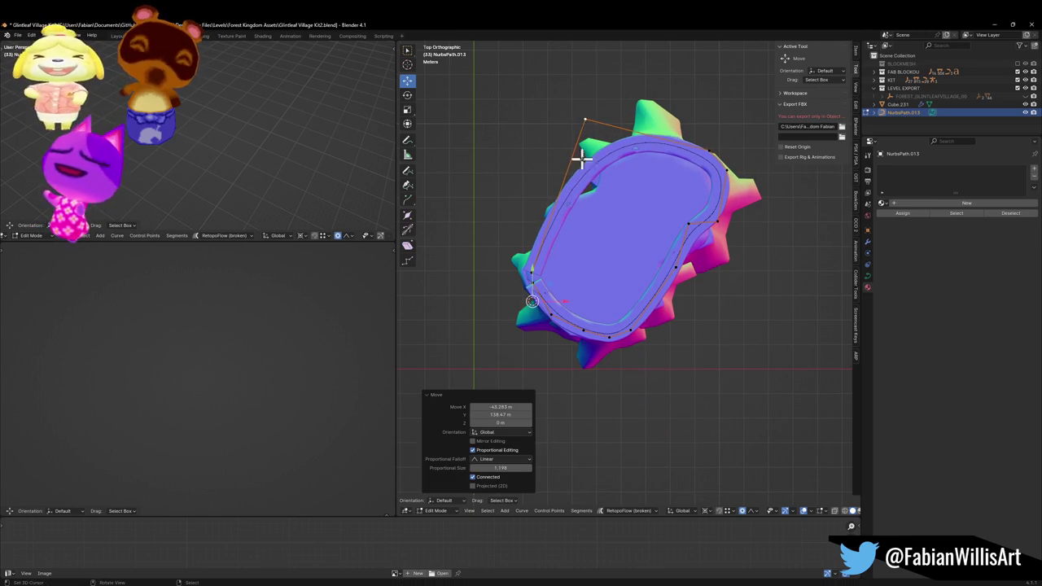
Subdivide two curve segments and place the new points along the island's edge
{"action": "right_click", "coordinate": [593, 247]}
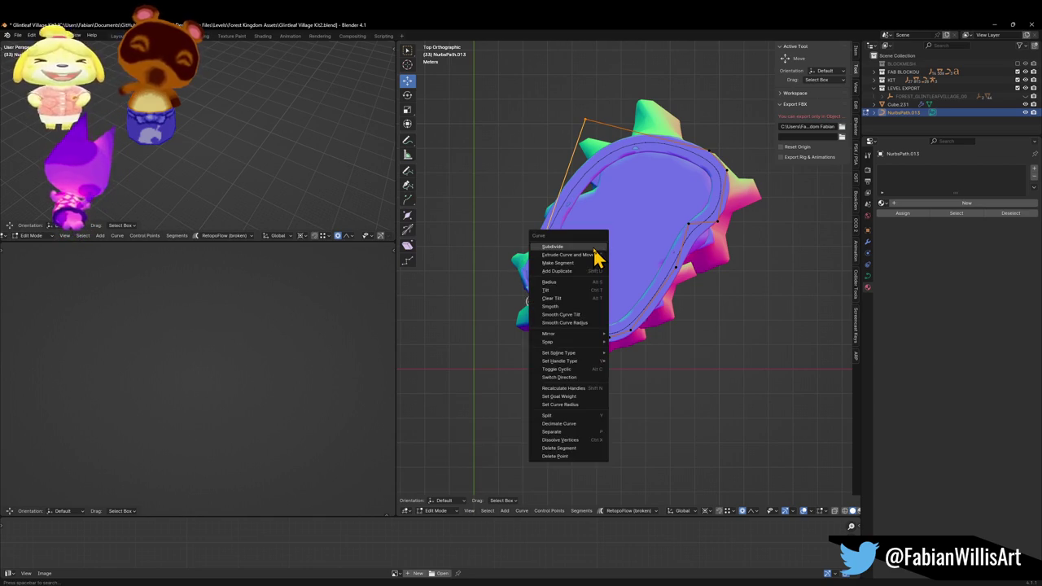
{"action": "left_click", "coordinate": [595, 247]}
{"action": "scroll", "coordinate": [549, 255], "scroll_direction": "up", "scroll_amount": 2}
{"action": "key", "text": "g"}
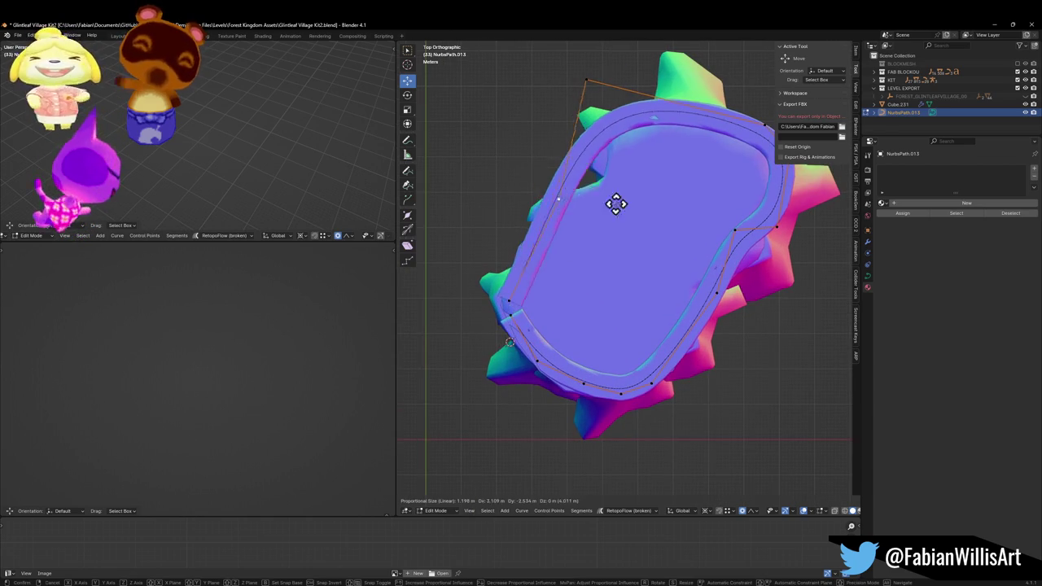
{"action": "left_click", "coordinate": [586, 284]}
{"action": "left_click", "coordinate": [593, 78]}
{"action": "right_click", "coordinate": [593, 77]}
{"action": "left_click", "coordinate": [582, 163]}
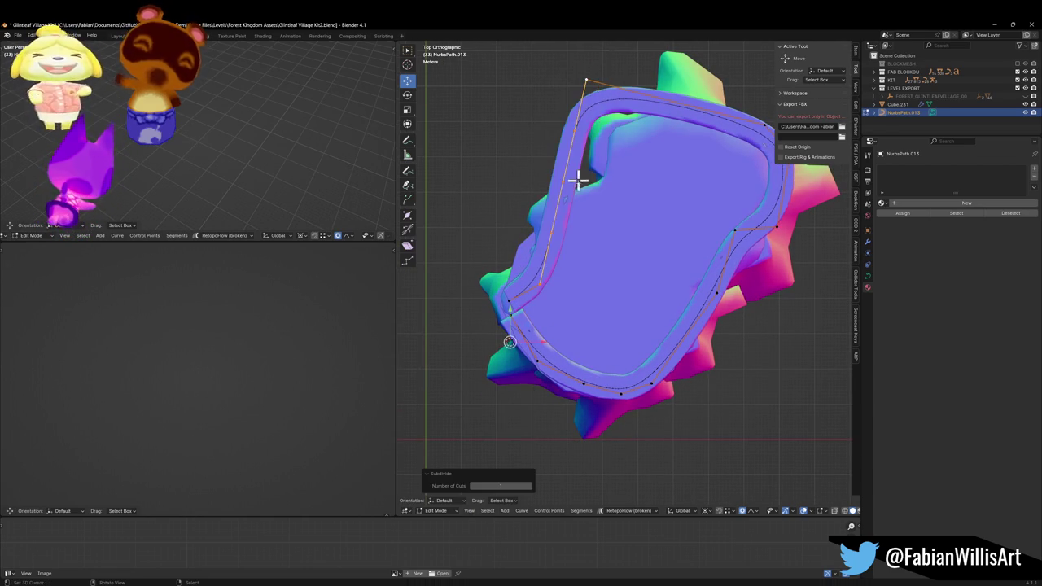
{"action": "key", "text": "g"}
{"action": "left_click", "coordinate": [594, 210]}
{"action": "key", "text": "g"}
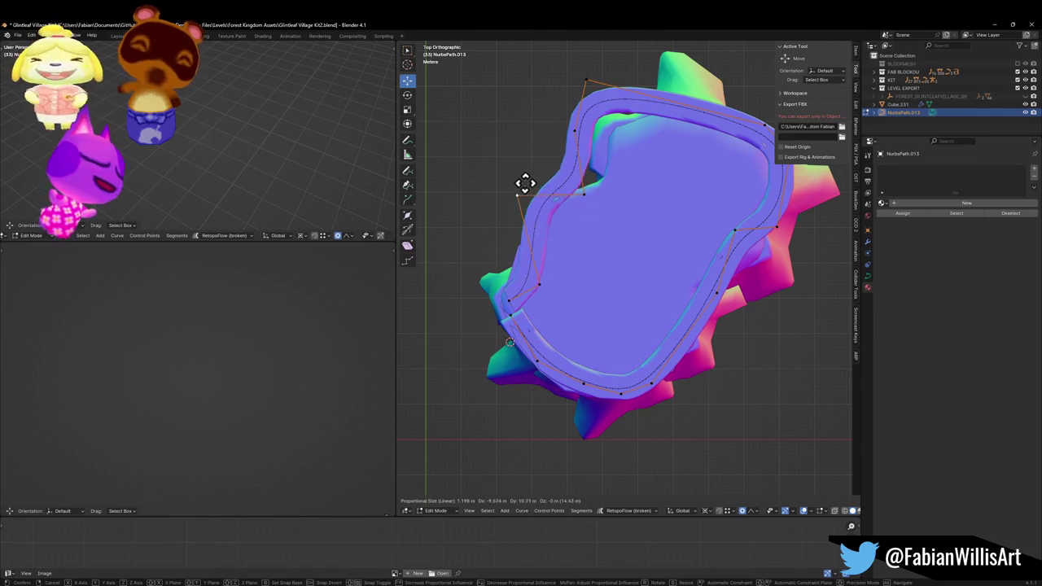
{"action": "left_click", "coordinate": [532, 231]}
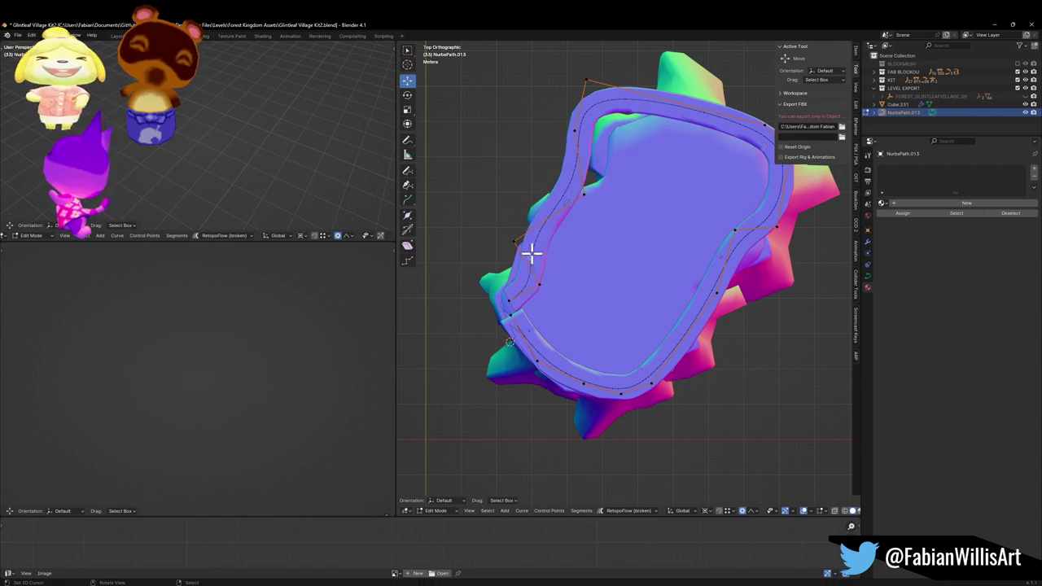
Bend the curve's upper-left and top sections outward to follow the island edge
{"action": "key", "text": "g"}
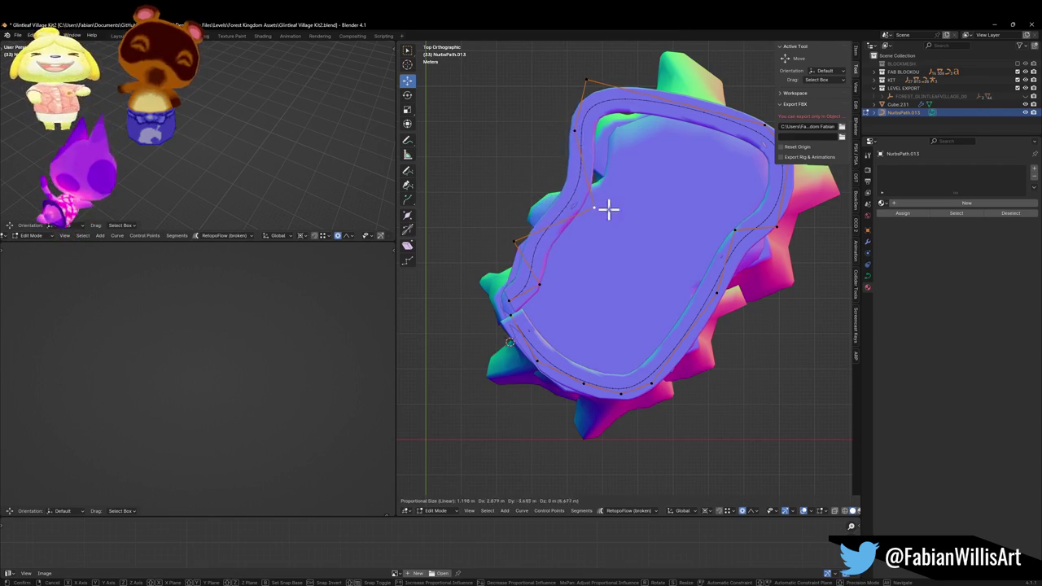
{"action": "left_click", "coordinate": [608, 209]}
{"action": "key", "text": "g"}
{"action": "left_click", "coordinate": [616, 180]}
{"action": "left_click", "coordinate": [597, 93]}
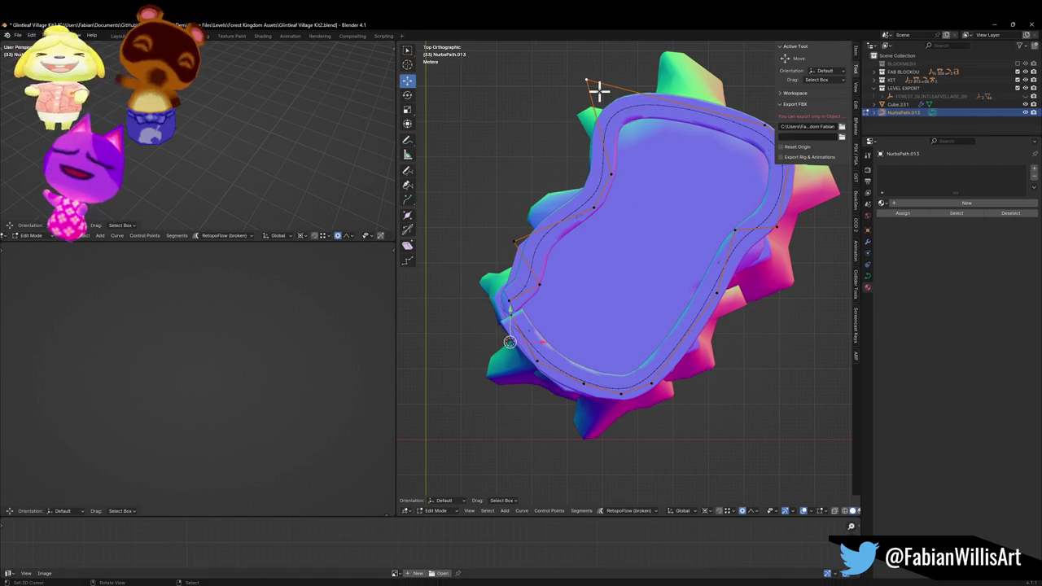
{"action": "key", "text": "g"}
{"action": "left_click", "coordinate": [627, 126]}
{"action": "middle_click_drag", "start_coordinate": [679, 168], "coordinate": [686, 172], "text": "shift"}
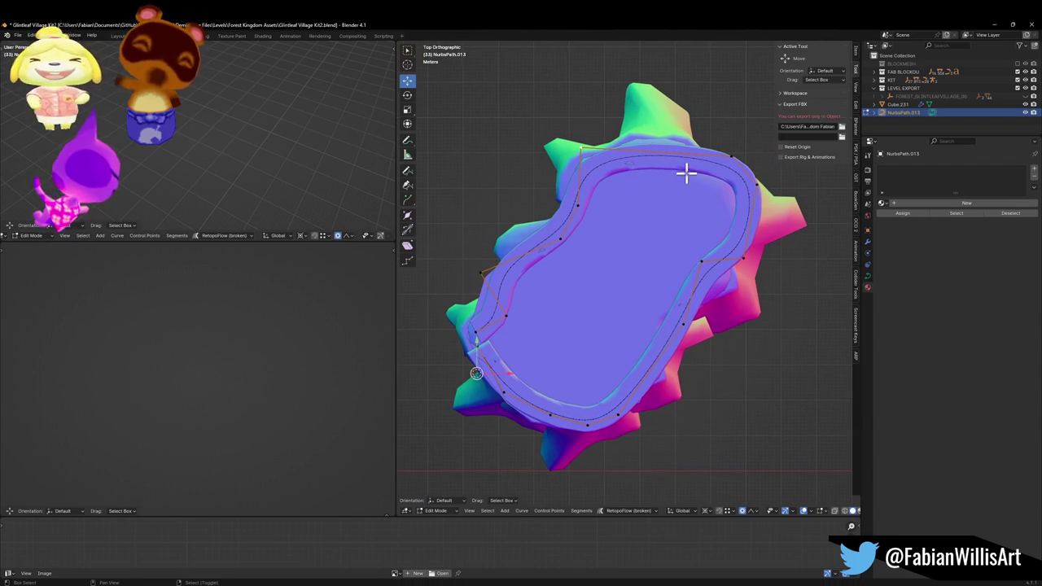
Subdivide the top edge of the path curve and reshape it to follow the island rim
{"action": "right_click", "coordinate": [729, 147]}
{"action": "left_click", "coordinate": [727, 158]}
{"action": "key", "text": "g"}
{"action": "left_click", "coordinate": [669, 149]}
{"action": "key", "text": "g"}
{"action": "left_click", "coordinate": [620, 160]}
{"action": "mouse_move", "coordinate": [728, 153]}
{"action": "left_mouse_down"}
{"action": "mouse_move", "coordinate": [773, 191]}
{"action": "mouse_move", "coordinate": [756, 193]}
{"action": "left_mouse_up"}
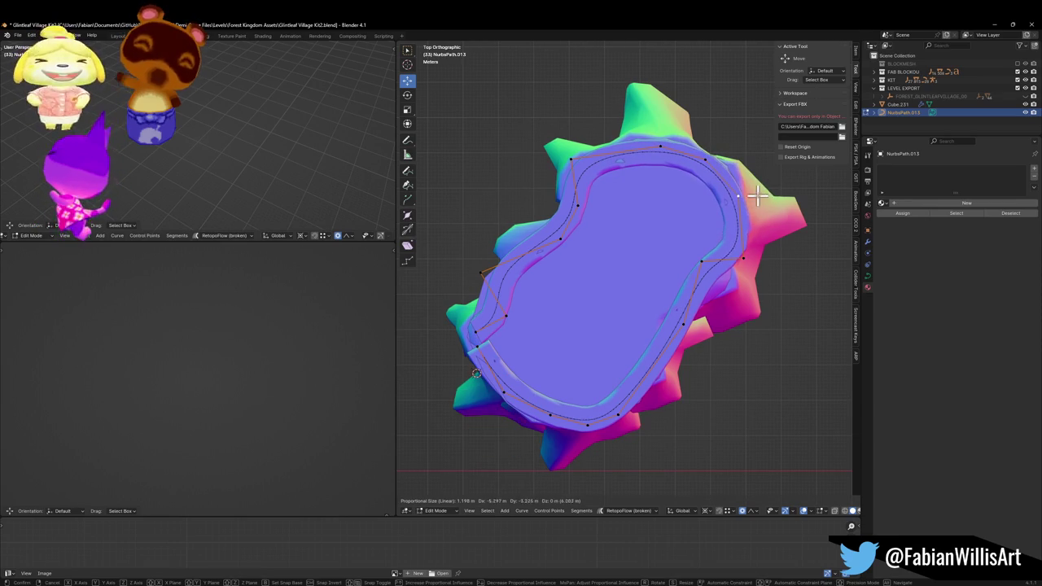
Move the curve's right-edge points so they follow the island rim
{"action": "key", "text": "g"}
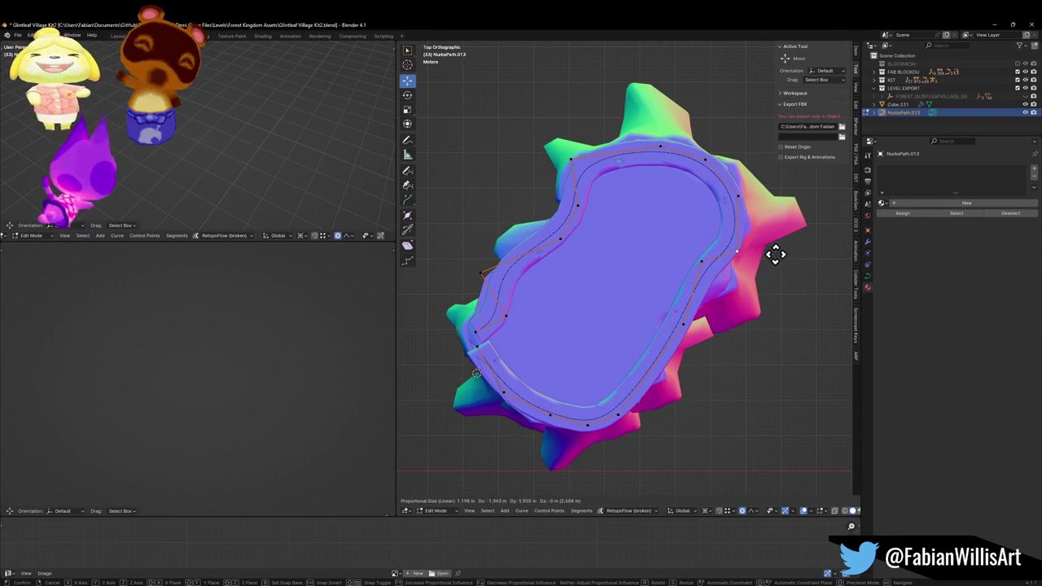
{"action": "left_click", "coordinate": [777, 252]}
{"action": "key", "text": "g"}
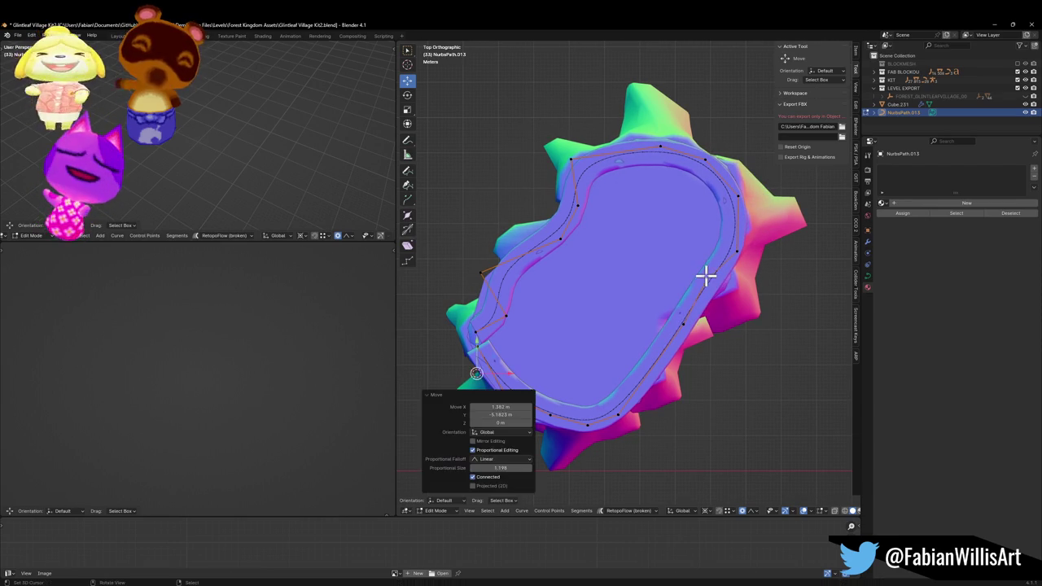
{"action": "left_click", "coordinate": [705, 275]}
{"action": "key", "text": "g"}
{"action": "left_click", "coordinate": [688, 316]}
Extrude a new point from the curve's end point and place it along the rim
{"action": "left_click", "coordinate": [643, 368]}
{"action": "right_click", "coordinate": [658, 353]}
{"action": "left_click", "coordinate": [631, 359]}
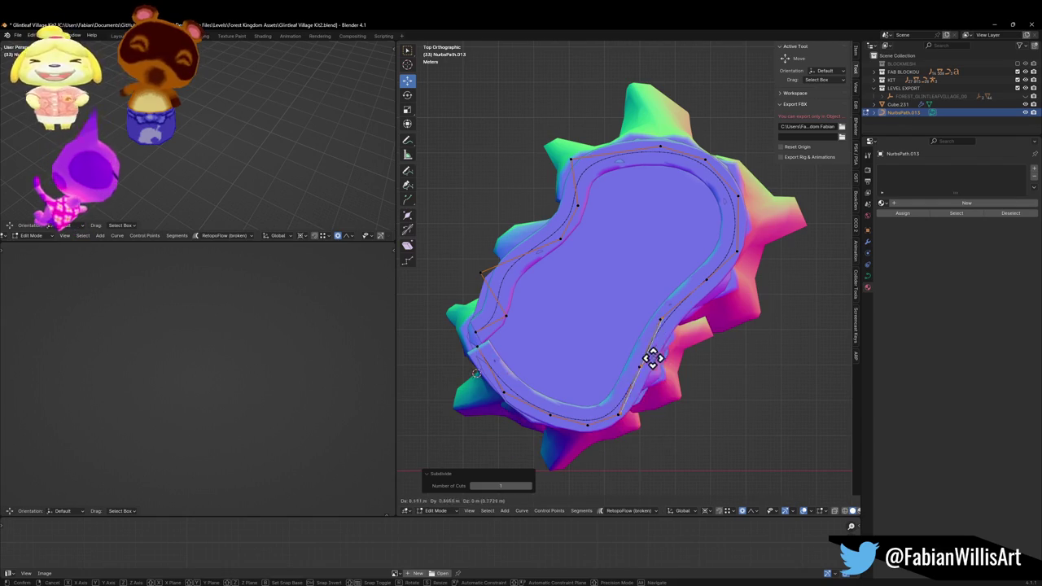
{"action": "left_click", "coordinate": [649, 365]}
{"action": "key", "text": "g"}
{"action": "left_click", "coordinate": [691, 381]}
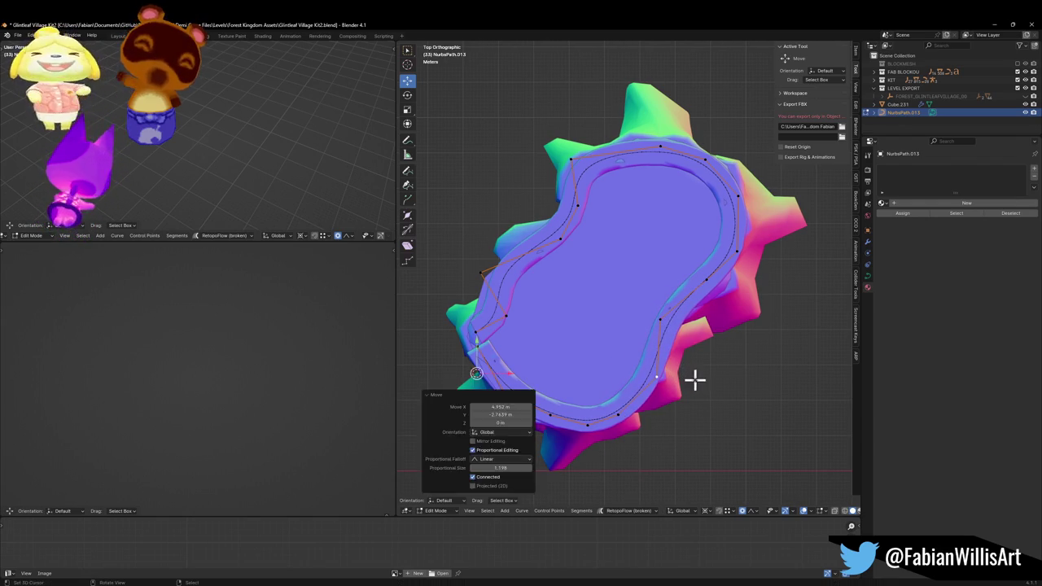
{"action": "key", "text": "g"}
{"action": "left_click", "coordinate": [743, 293]}
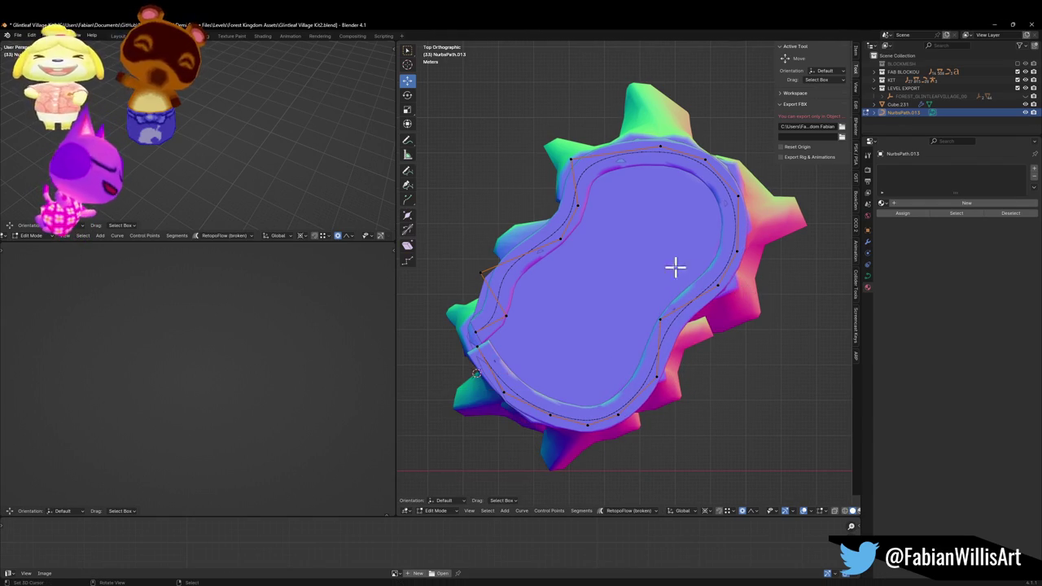
Save the blend file and view the curve from an angle
{"action": "key", "text": "ctrl+s"}
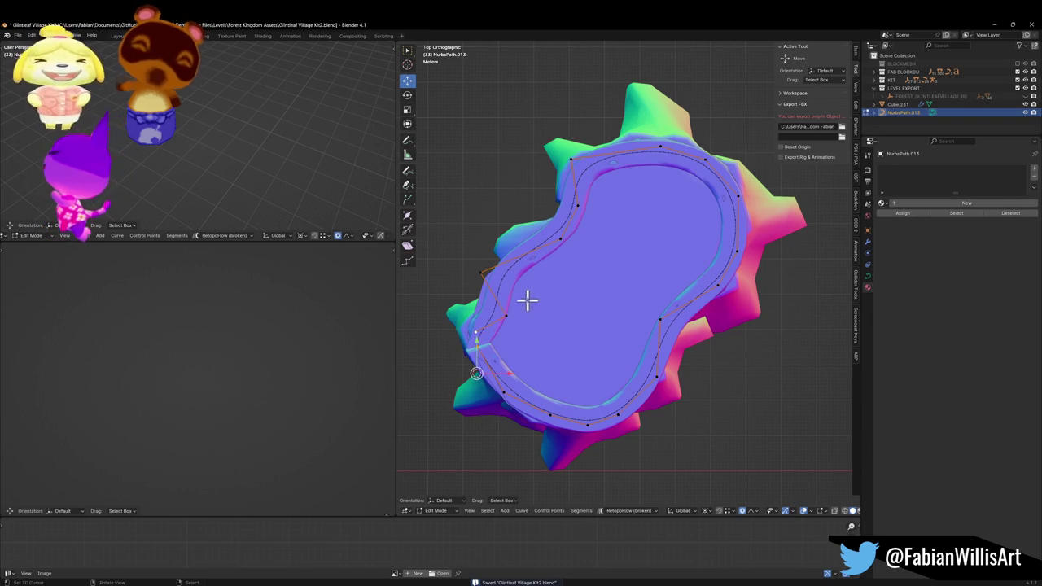
{"action": "scroll", "coordinate": [628, 298], "scroll_direction": "up", "scroll_amount": 4}
{"action": "scroll", "coordinate": [649, 321], "scroll_direction": "up", "scroll_amount": 4}
{"action": "mouse_move", "coordinate": [649, 322]}
{"action": "middle_mouse_down"}
{"action": "mouse_move", "coordinate": [627, 288]}
{"action": "mouse_move", "coordinate": [677, 252]}
{"action": "mouse_move", "coordinate": [638, 319]}
{"action": "mouse_move", "coordinate": [658, 268]}
{"action": "mouse_move", "coordinate": [580, 284]}
{"action": "mouse_move", "coordinate": [664, 337]}
{"action": "middle_mouse_up"}
Nudge a curve point slightly along the rim, cancelling a second Shift+Z-locked move
{"action": "left_click_drag", "start_coordinate": [664, 336], "coordinate": [721, 337]}
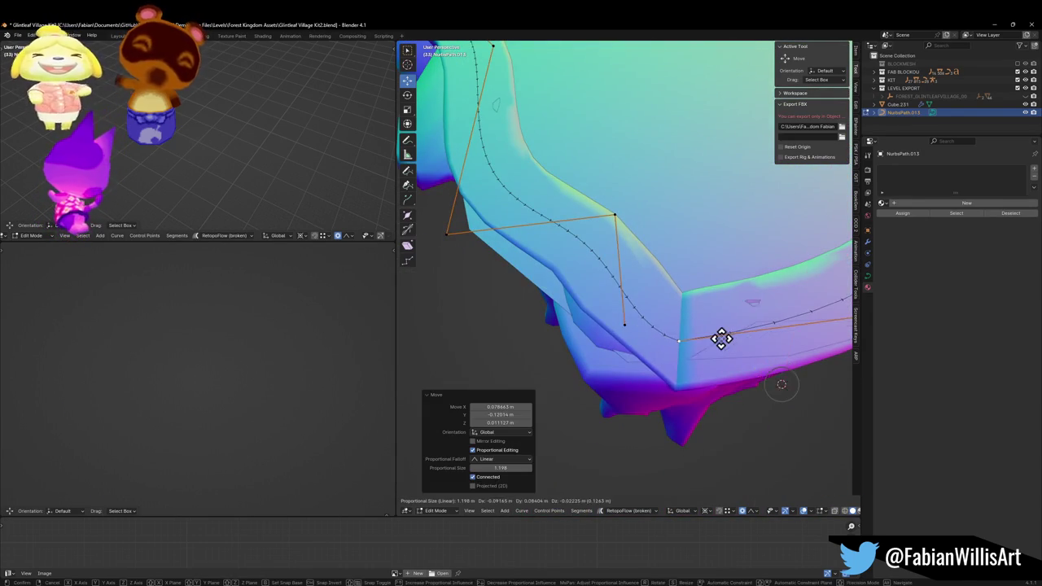
{"action": "key", "text": "g"}
{"action": "key", "text": "shift+z"}
{"action": "right_click", "coordinate": [714, 314]}
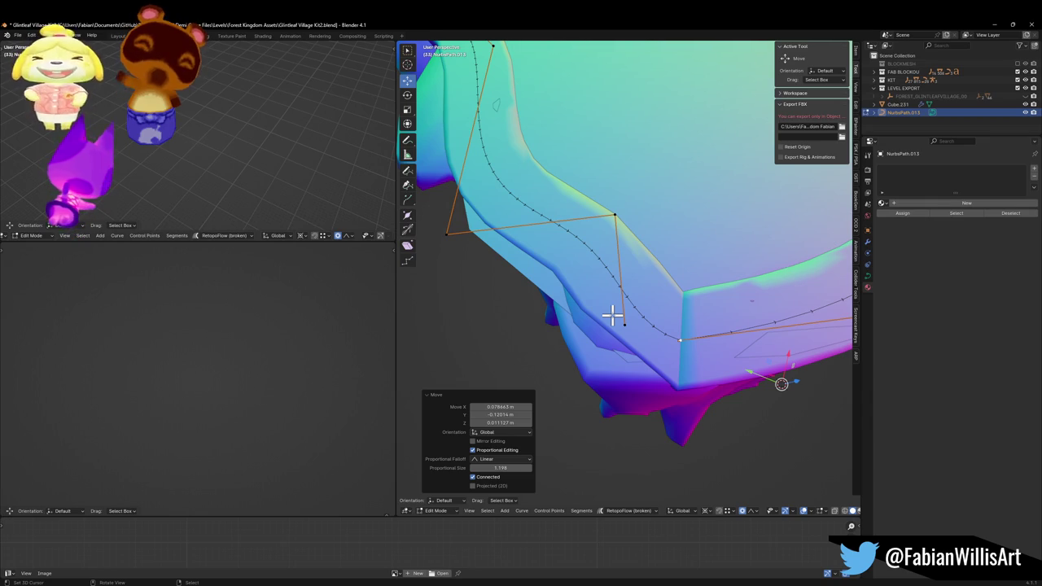
Place the 3D cursor on the island rim, then return to Object Mode
{"action": "right_click", "coordinate": [612, 315], "text": "shift"}
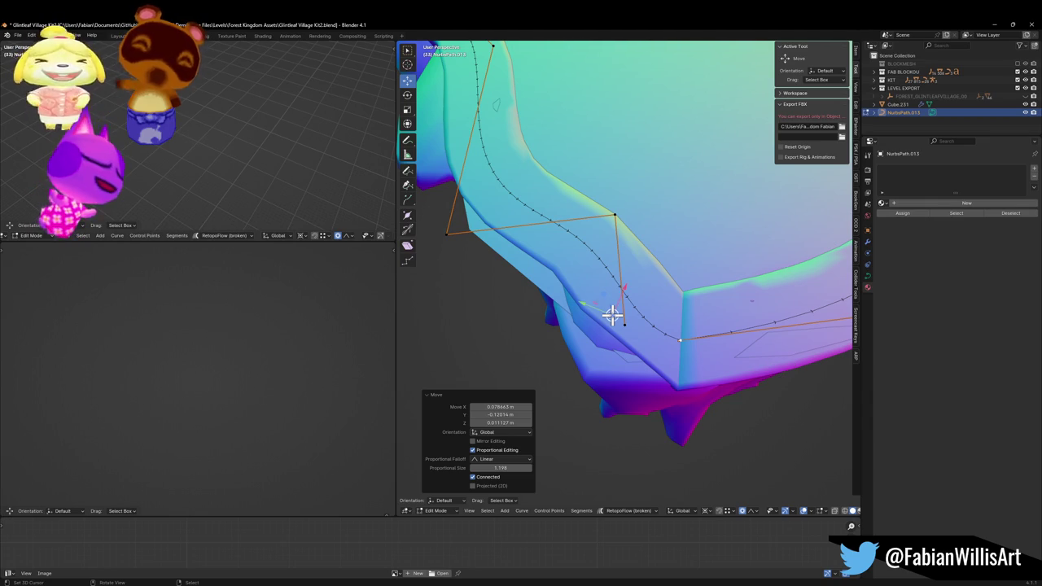
{"action": "mouse_move", "coordinate": [664, 328]}
{"action": "middle_mouse_down"}
{"action": "mouse_move", "coordinate": [625, 331]}
{"action": "mouse_move", "coordinate": [679, 315]}
{"action": "middle_mouse_up"}
{"action": "middle_click_drag", "start_coordinate": [610, 332], "coordinate": [637, 288]}
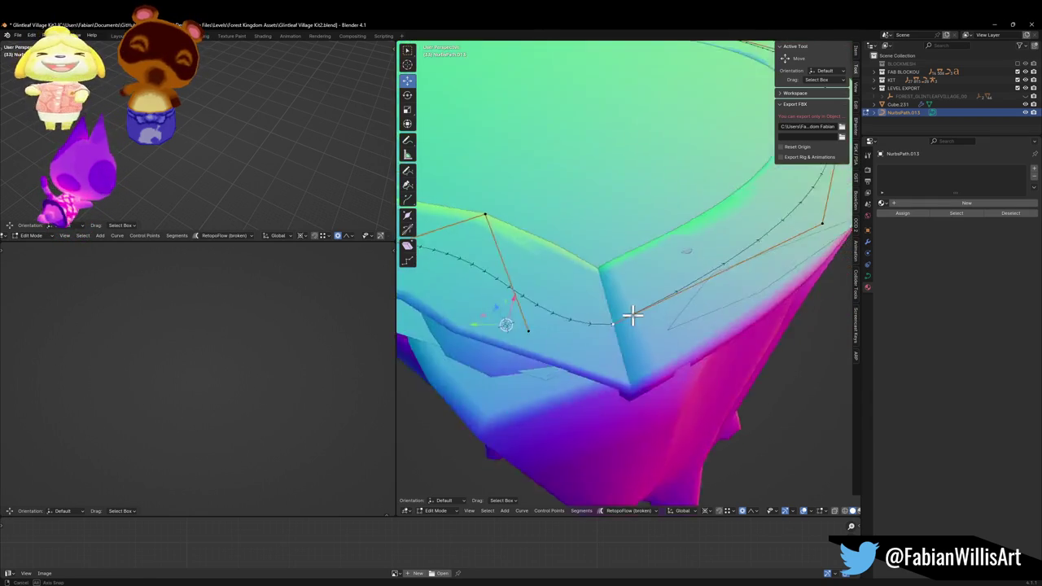
{"action": "mouse_move", "coordinate": [645, 325]}
{"action": "middle_mouse_down"}
{"action": "mouse_move", "coordinate": [646, 302]}
{"action": "mouse_move", "coordinate": [642, 342]}
{"action": "mouse_move", "coordinate": [621, 281]}
{"action": "mouse_move", "coordinate": [647, 340]}
{"action": "mouse_move", "coordinate": [663, 315]}
{"action": "mouse_move", "coordinate": [651, 311]}
{"action": "mouse_move", "coordinate": [587, 386]}
{"action": "mouse_move", "coordinate": [638, 366]}
{"action": "middle_mouse_up"}
{"action": "key", "text": "Tab"}
{"action": "left_click", "coordinate": [584, 354]}
Edit the rim mesh Cube.231, hiding the left rim section's faces and revealing them again
{"action": "left_click", "coordinate": [657, 342]}
{"action": "left_click", "coordinate": [656, 335]}
{"action": "key", "text": "Tab"}
{"action": "key", "text": "l"}
{"action": "key", "text": "h"}
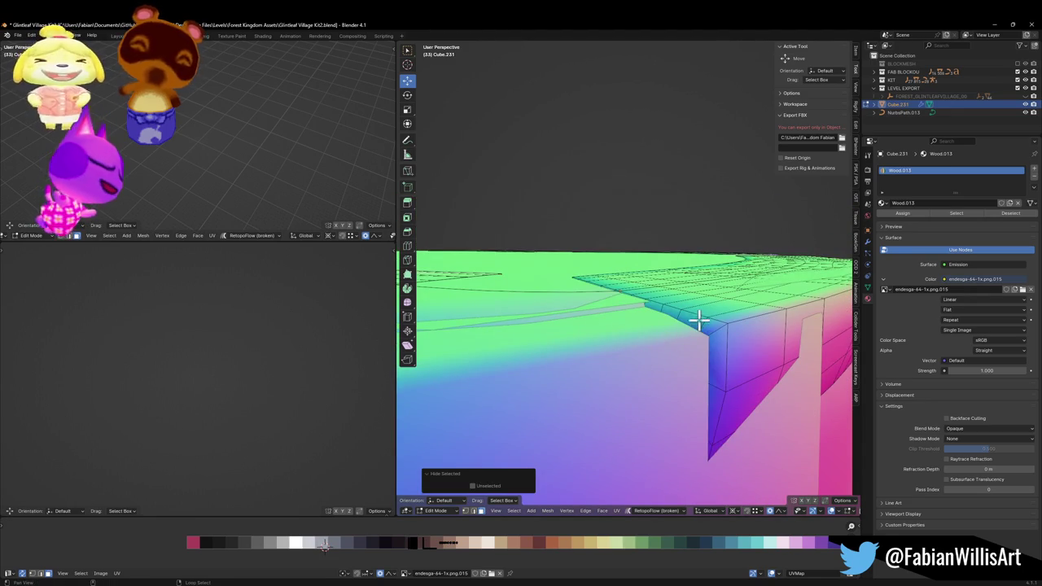
{"action": "key", "text": "x"}
{"action": "key", "text": "Escape"}
{"action": "key", "text": "alt+h"}
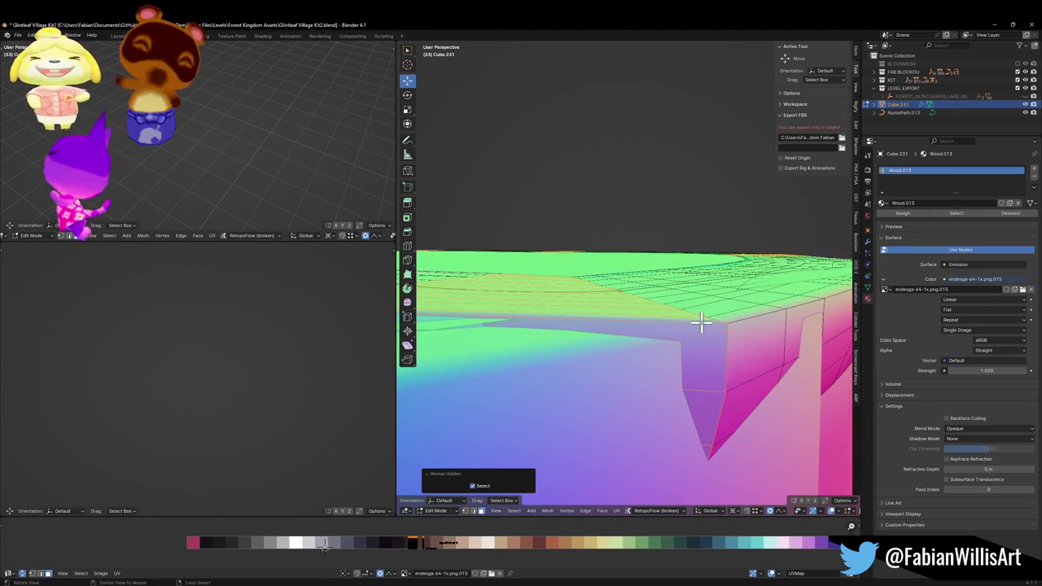
Orbit around Cube.231's rim from below, the side and above while in Edit Mode
{"action": "mouse_move", "coordinate": [700, 322]}
{"action": "middle_mouse_down"}
{"action": "mouse_move", "coordinate": [653, 365]}
{"action": "mouse_move", "coordinate": [642, 328]}
{"action": "middle_mouse_up"}
{"action": "key", "text": "Tab"}
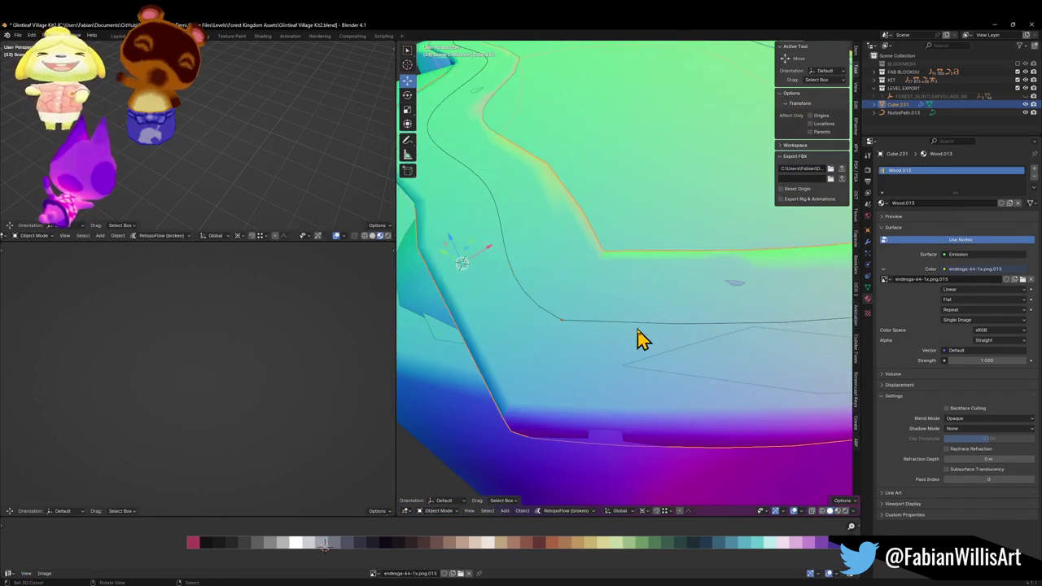
{"action": "scroll", "coordinate": [640, 340], "scroll_direction": "down", "scroll_amount": 3}
{"action": "key", "text": "Tab"}
{"action": "scroll", "coordinate": [631, 343], "scroll_direction": "up", "scroll_amount": 3}
{"action": "middle_click_drag", "start_coordinate": [578, 372], "coordinate": [596, 334]}
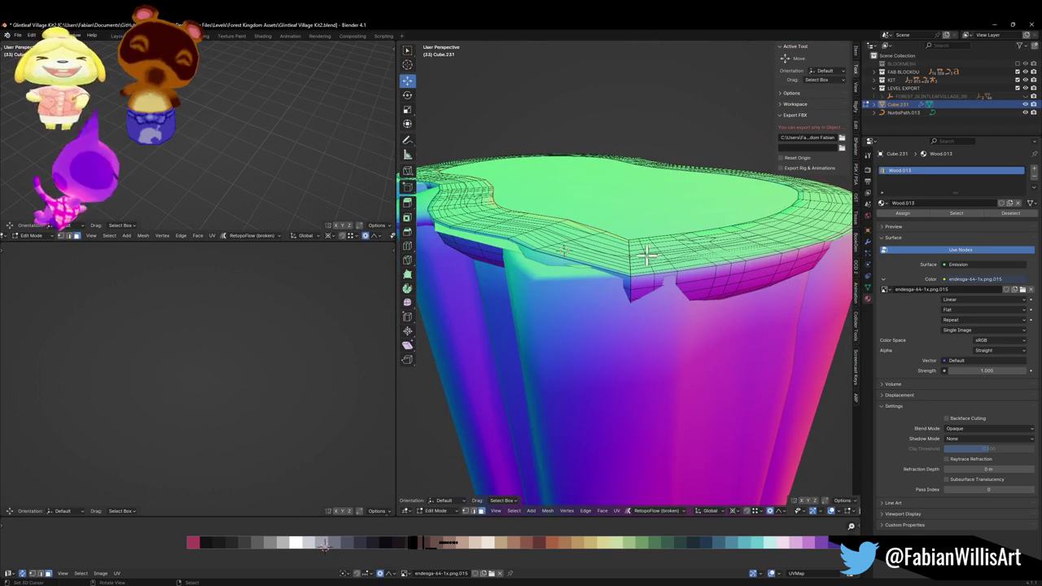
{"action": "middle_click_drag", "start_coordinate": [648, 255], "coordinate": [632, 318]}
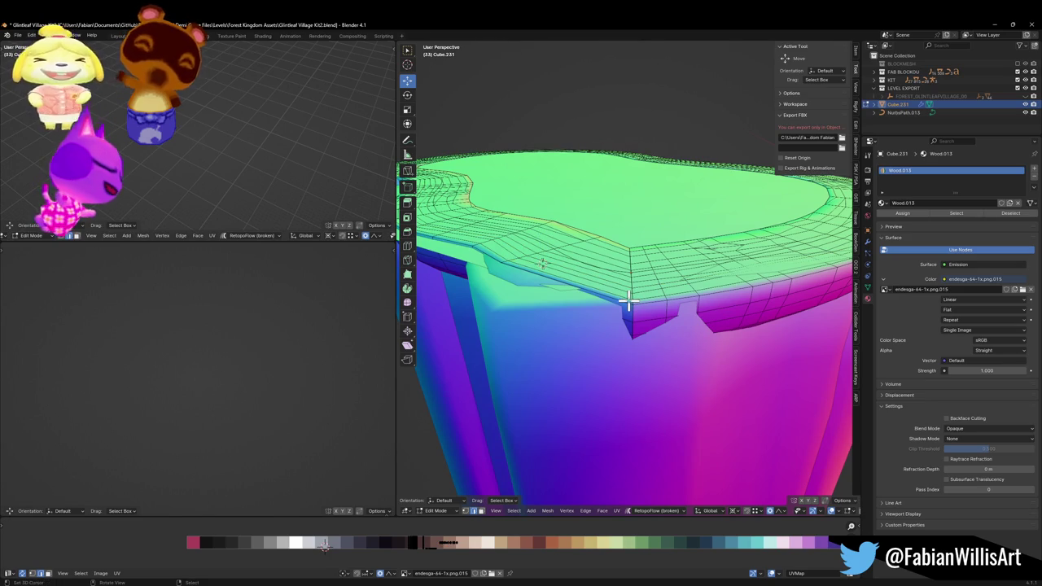
{"action": "middle_click_drag", "start_coordinate": [627, 301], "coordinate": [621, 308]}
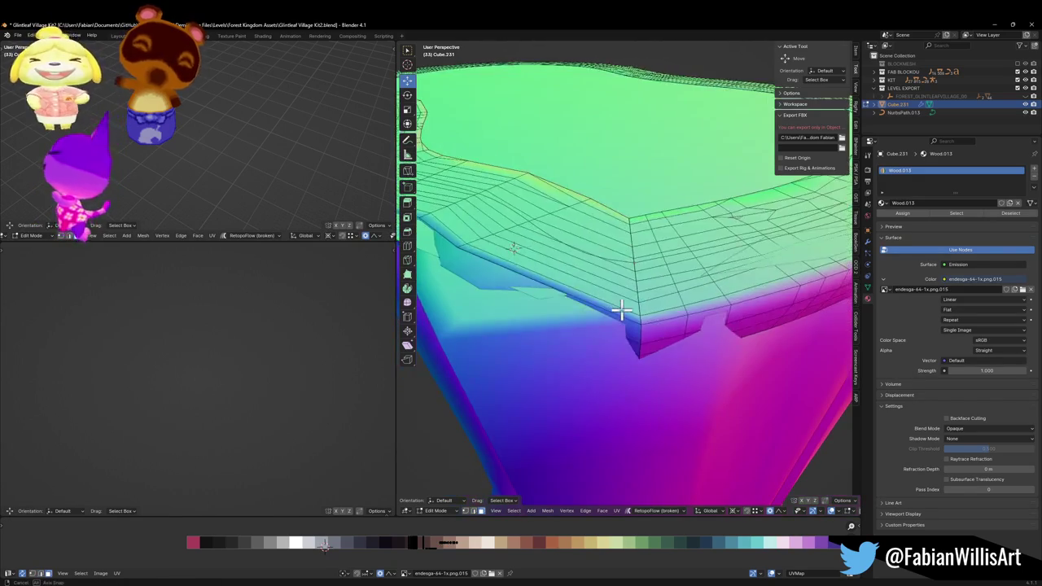
Hide the left rim faces again to inspect beneath them, then reveal them
{"action": "key", "text": "l"}
{"action": "key", "text": "h"}
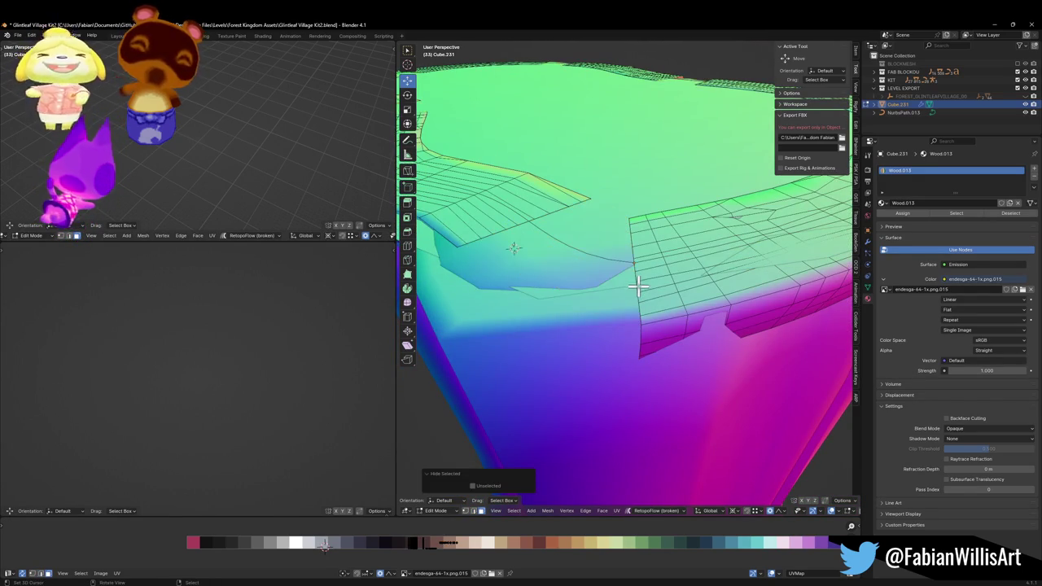
{"action": "mouse_move", "coordinate": [639, 286]}
{"action": "middle_mouse_down"}
{"action": "mouse_move", "coordinate": [698, 257]}
{"action": "mouse_move", "coordinate": [684, 242]}
{"action": "mouse_move", "coordinate": [667, 252]}
{"action": "middle_mouse_up"}
{"action": "key", "text": "alt+h"}
{"action": "mouse_move", "coordinate": [646, 289]}
{"action": "middle_mouse_down"}
{"action": "mouse_move", "coordinate": [678, 298]}
{"action": "mouse_move", "coordinate": [652, 297]}
{"action": "middle_mouse_up"}
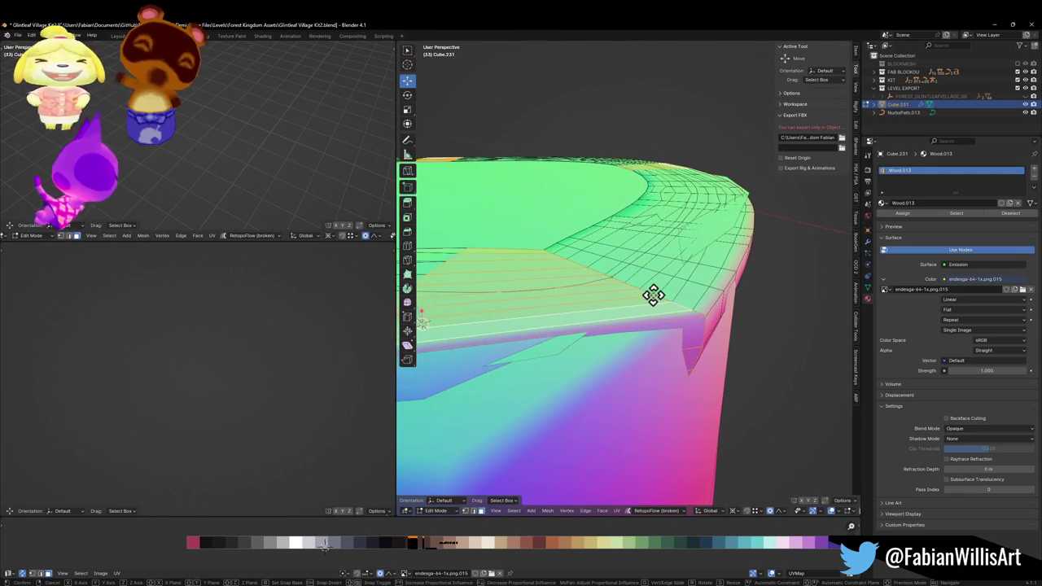
Cancel a trial move of the rim geometry and open the F3 operator search
{"action": "key", "text": "g"}
{"action": "right_click", "coordinate": [679, 282]}
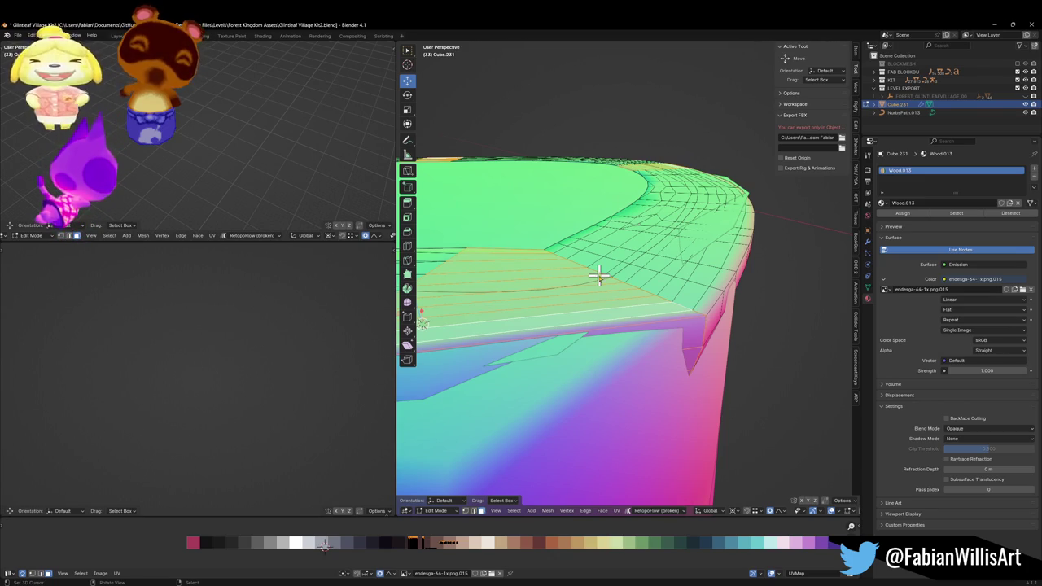
{"action": "key", "text": "F3"}
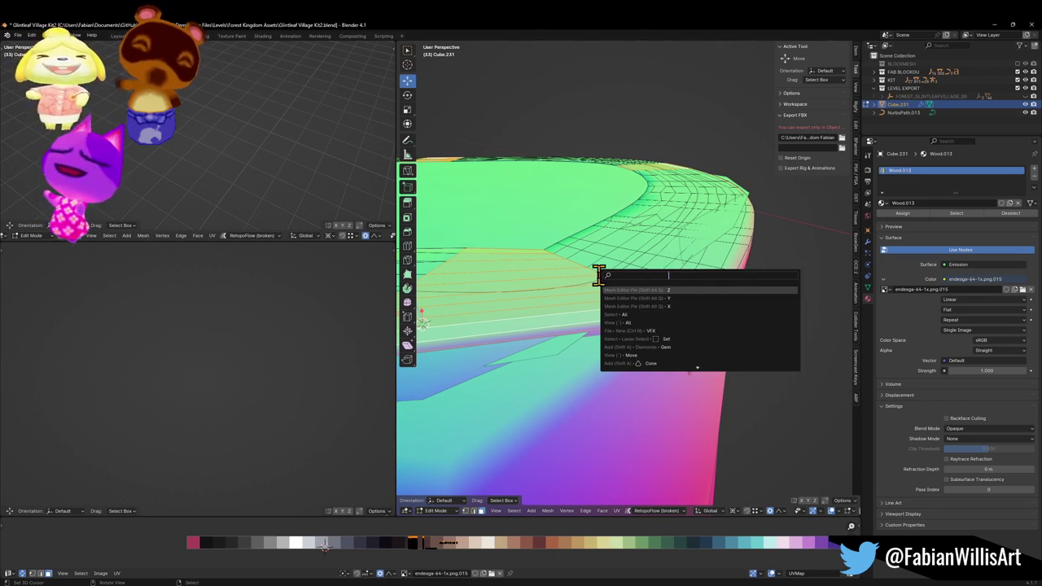
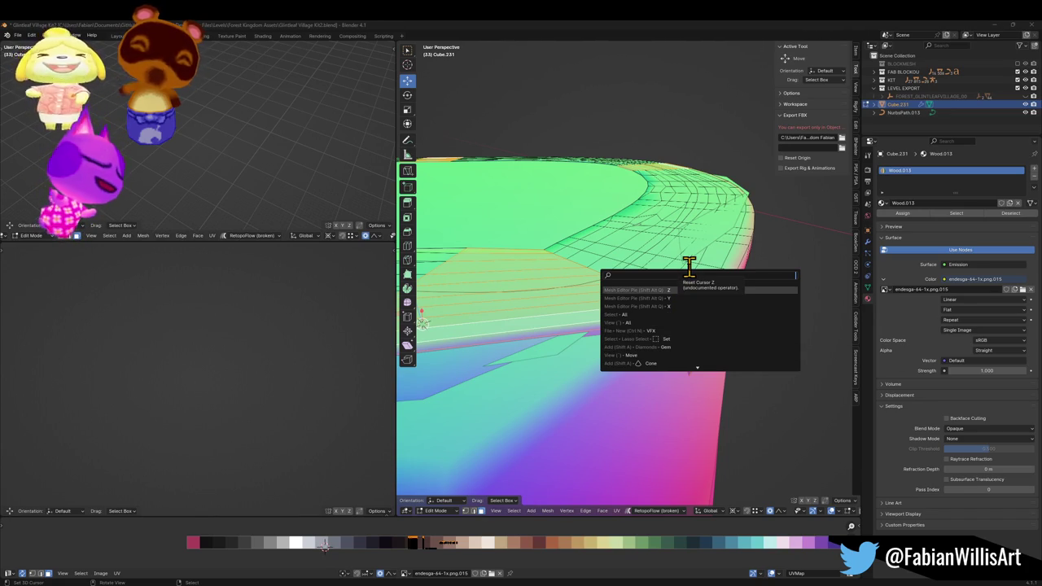
Bevel the selected rim edges of the root ring
{"action": "middle_click_drag", "start_coordinate": [585, 172], "coordinate": [663, 280]}
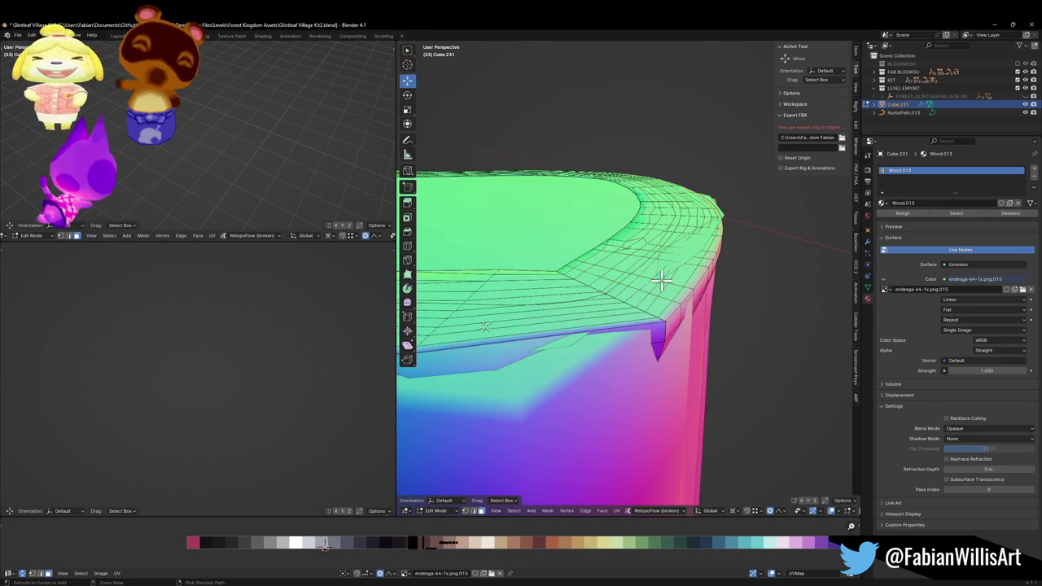
{"action": "key", "text": "Tab"}
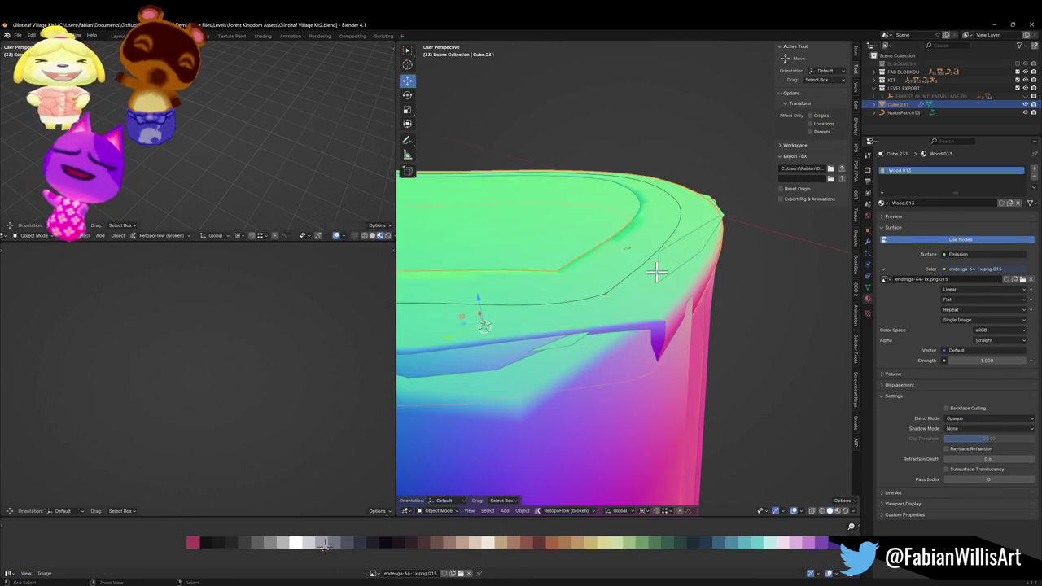
{"action": "key", "text": "Tab"}
{"action": "key", "text": "Tab"}
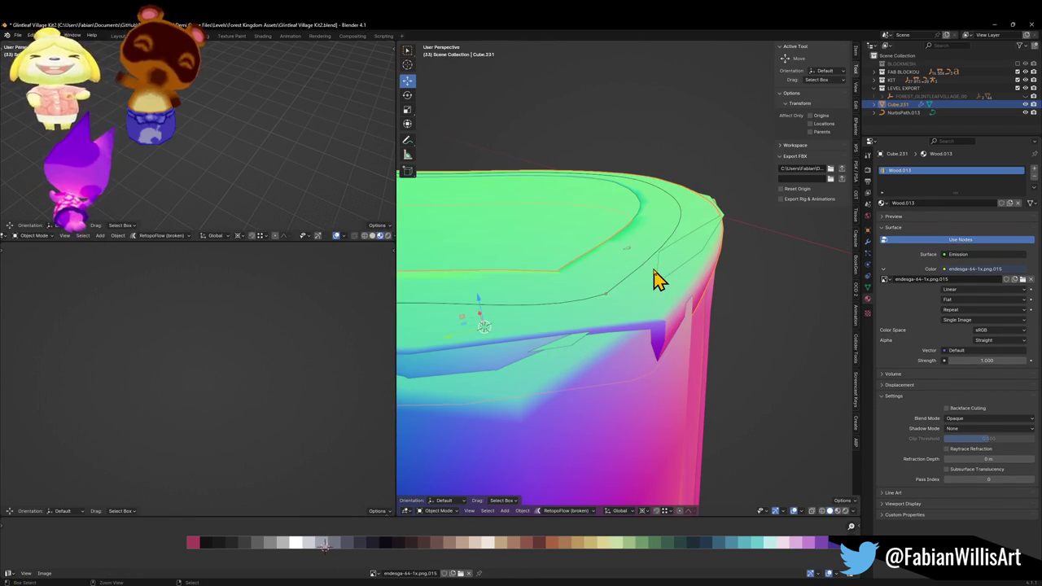
{"action": "mouse_move", "coordinate": [651, 280]}
{"action": "middle_mouse_down"}
{"action": "mouse_move", "coordinate": [665, 298]}
{"action": "mouse_move", "coordinate": [674, 287]}
{"action": "mouse_move", "coordinate": [567, 337]}
{"action": "middle_mouse_up"}
{"action": "key", "text": "Tab"}
{"action": "middle_click_drag", "start_coordinate": [569, 351], "coordinate": [591, 310]}
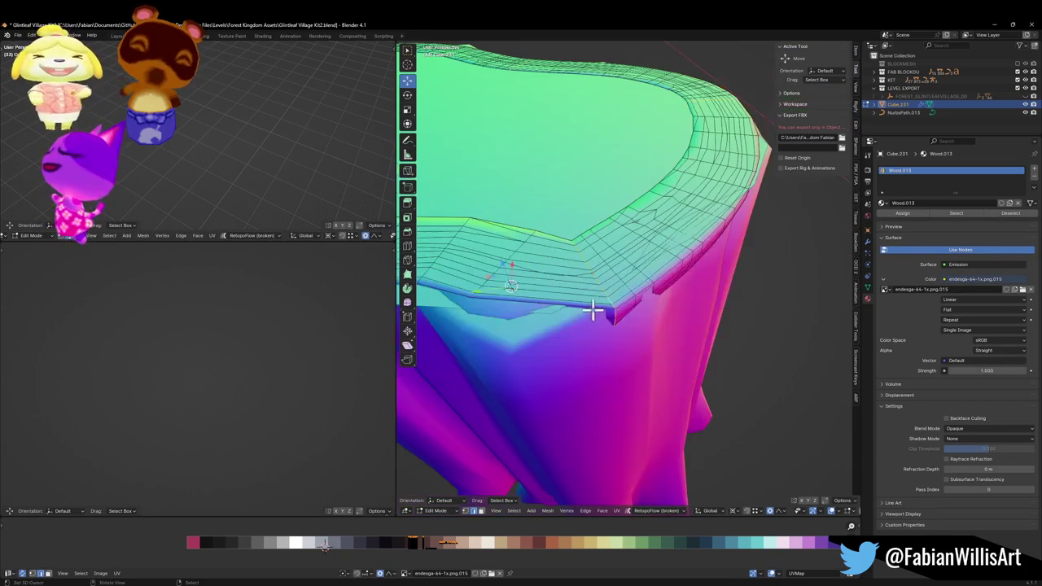
{"action": "key", "text": "ctrl+b"}
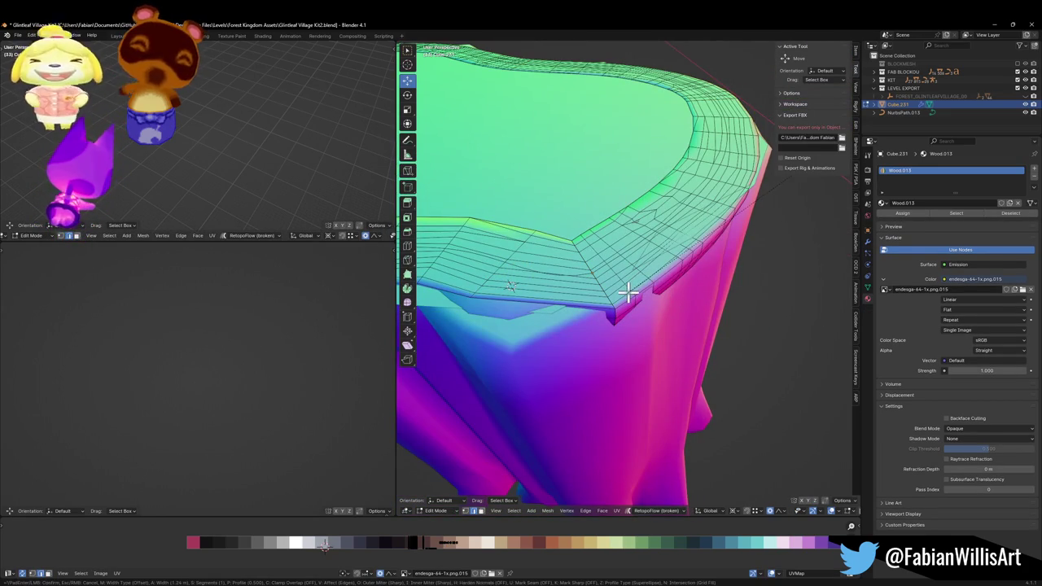
{"action": "left_click", "coordinate": [590, 279]}
Apply an object-level operation to the ring from the right-click menu
{"action": "middle_click_drag", "start_coordinate": [588, 279], "coordinate": [663, 302]}
{"action": "key", "text": "Tab"}
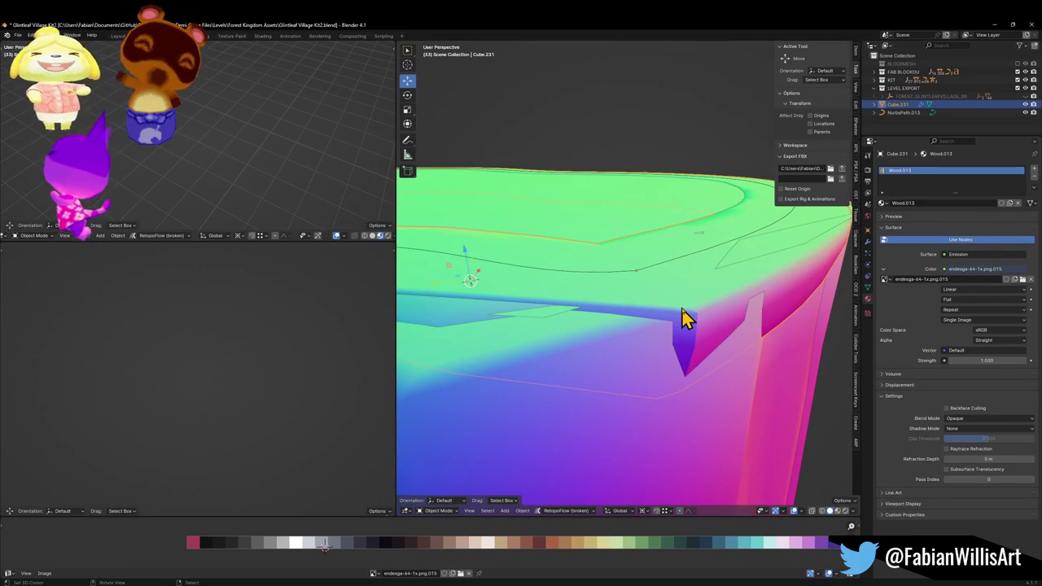
{"action": "right_click", "coordinate": [686, 318]}
{"action": "left_click", "coordinate": [689, 316]}
Reshape the rim geometry near the notch with a proportional-falloff grab
{"action": "key", "text": "Tab"}
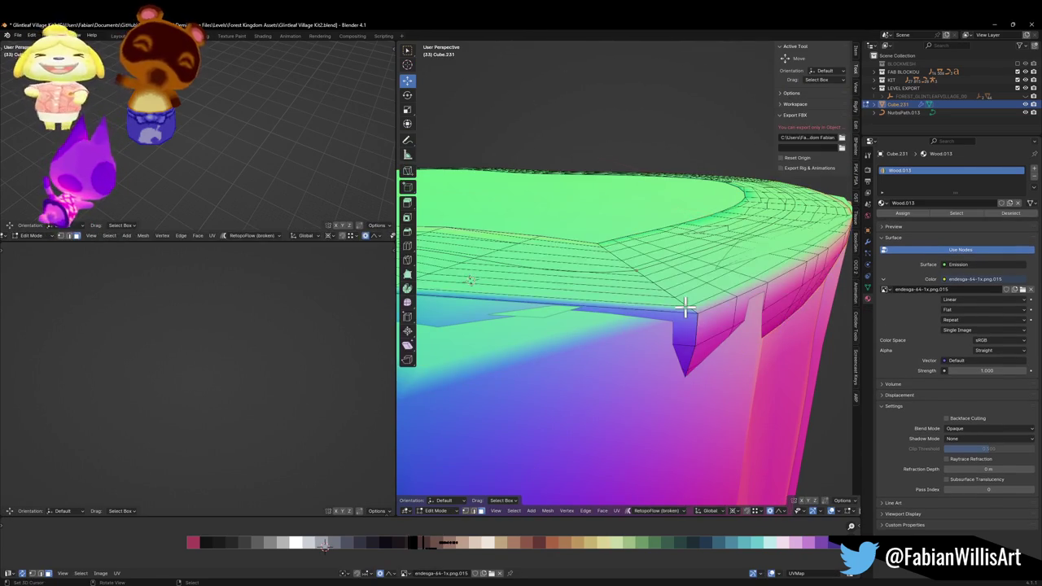
{"action": "key", "text": "alt+a"}
{"action": "left_click", "coordinate": [693, 332]}
{"action": "key", "text": "g"}
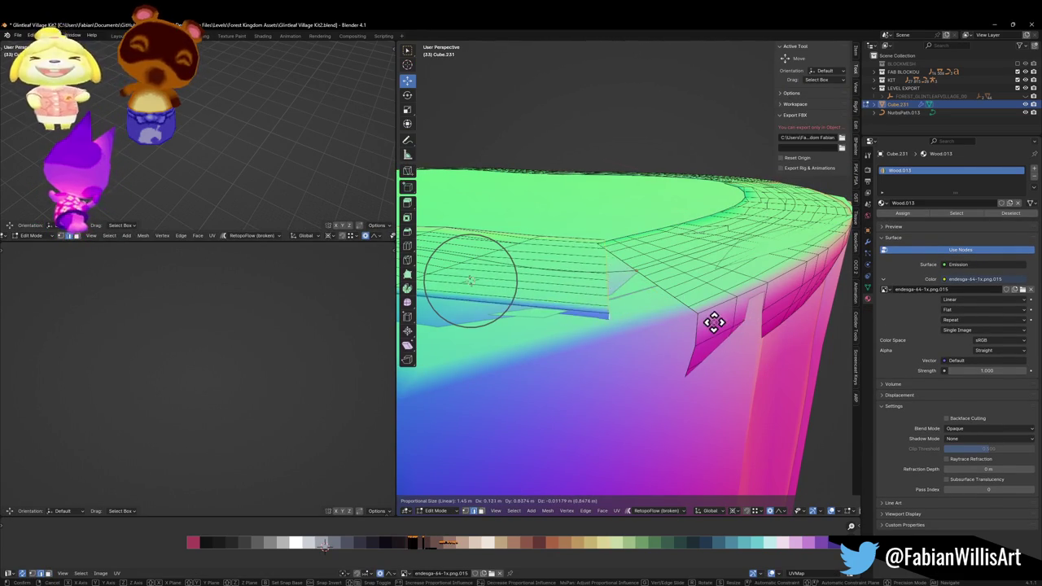
{"action": "left_click", "coordinate": [724, 322]}
Add a centred loop cut around the rim
{"action": "key", "text": "Tab"}
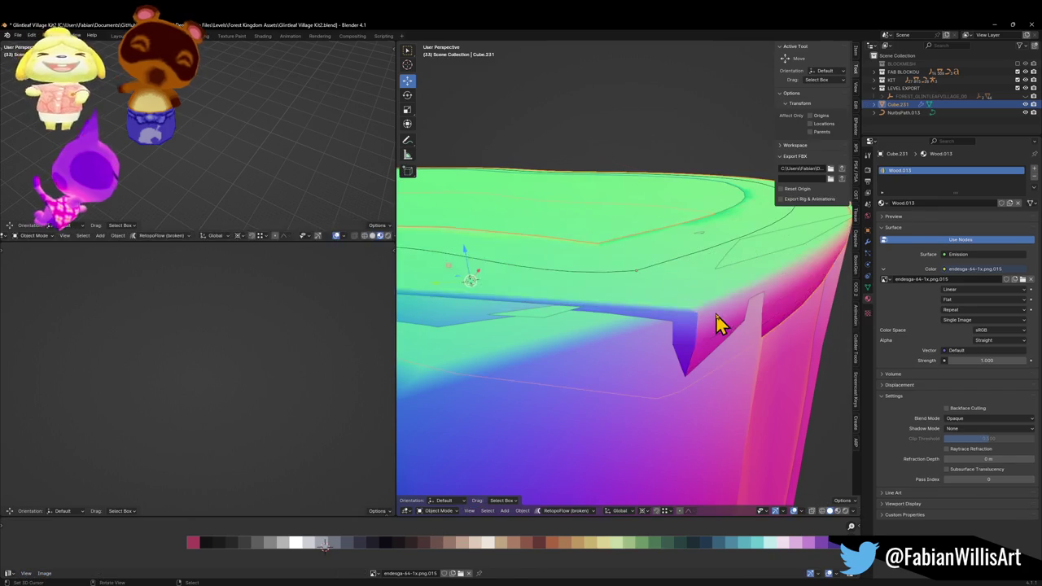
{"action": "scroll", "coordinate": [798, 296], "scroll_direction": "down", "scroll_amount": 2}
{"action": "mouse_move", "coordinate": [798, 296]}
{"action": "middle_mouse_down"}
{"action": "mouse_move", "coordinate": [647, 284]}
{"action": "mouse_move", "coordinate": [638, 298]}
{"action": "middle_mouse_up"}
{"action": "key", "text": "Tab"}
{"action": "key", "text": "ctrl+r"}
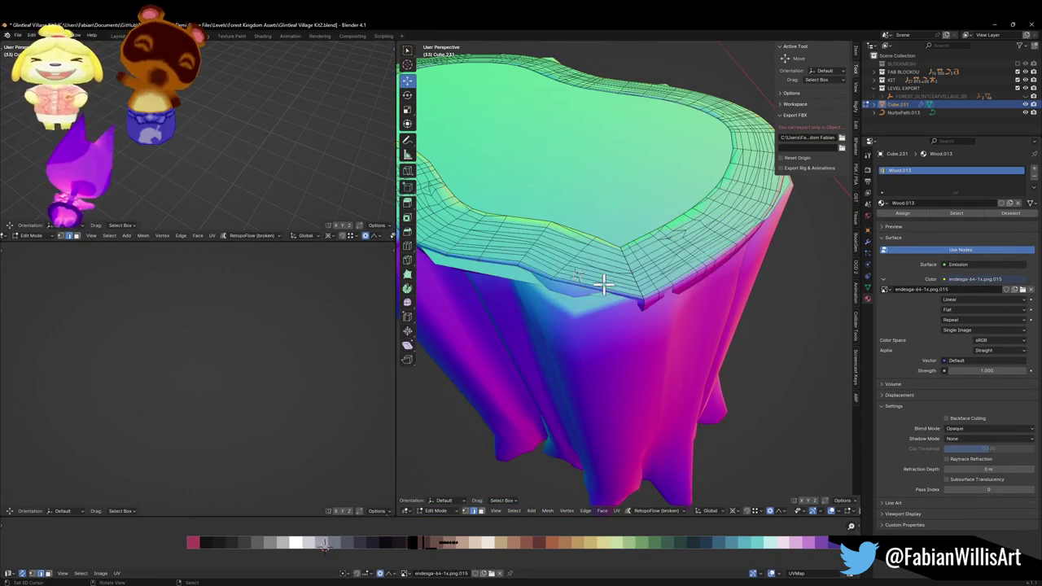
{"action": "left_click", "coordinate": [607, 285]}
{"action": "right_click", "coordinate": [610, 281]}
Lower the rim vertically with proportional falloff onto the stump's top edge
{"action": "key", "text": "g"}
{"action": "key", "text": "shift+z"}
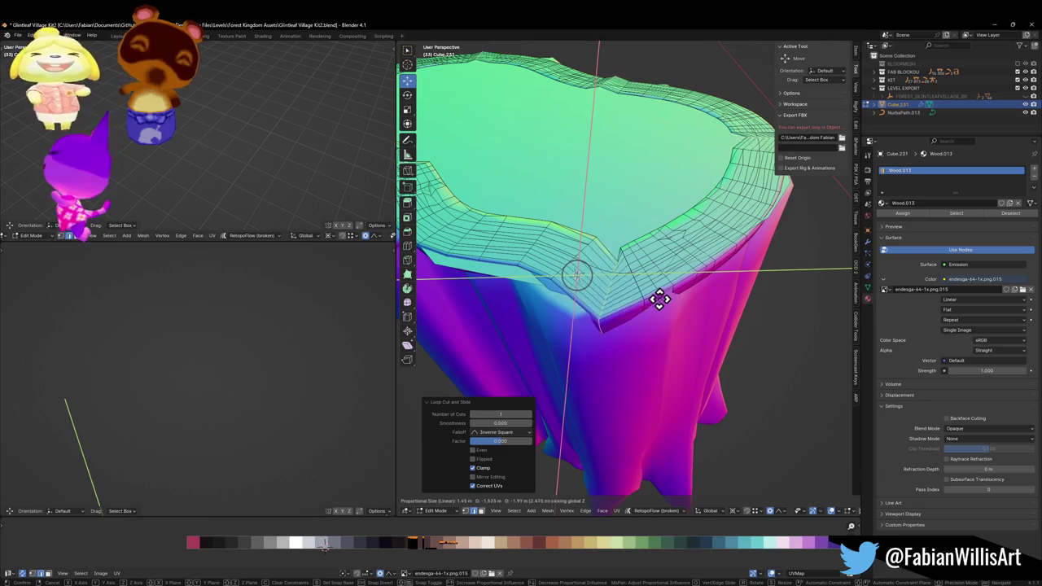
{"action": "left_click", "coordinate": [655, 290]}
{"action": "key", "text": "Tab"}
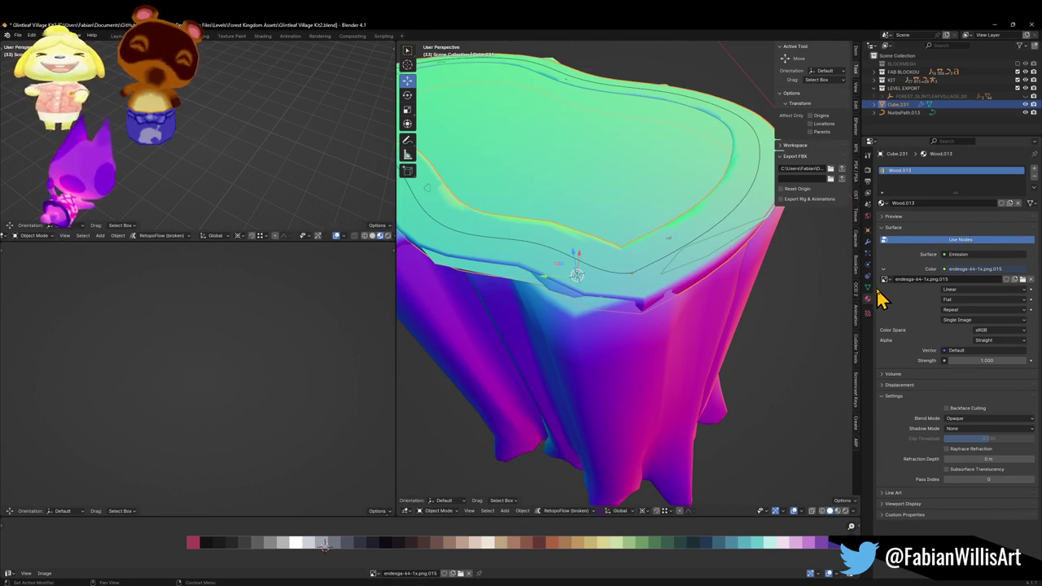
Apply the ring's Array and Curve modifiers, then select a rim edge loop in Edit Mode
{"action": "left_click", "coordinate": [867, 242]}
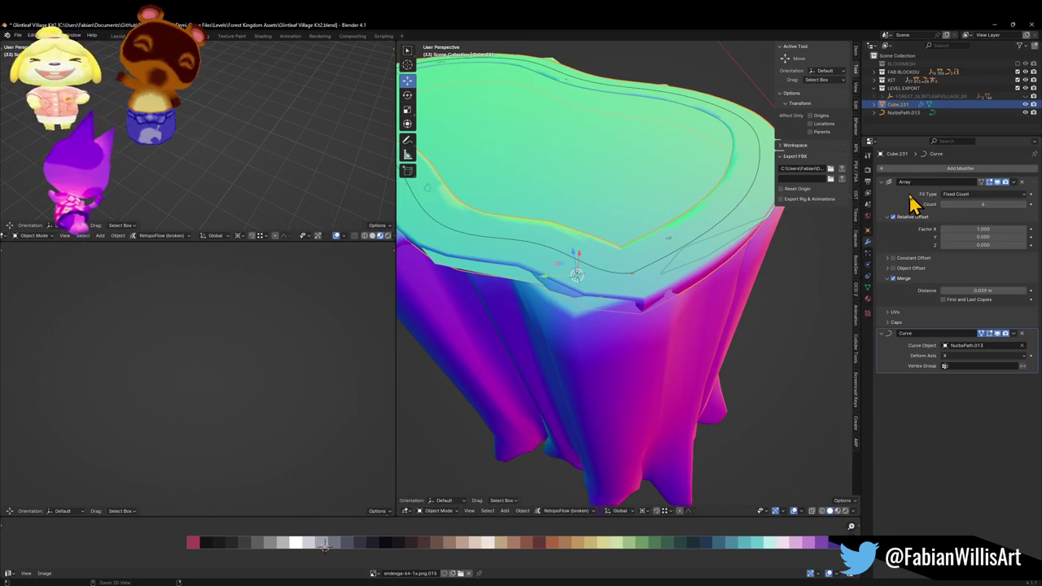
{"action": "key", "text": "ctrl+a"}
{"action": "key", "text": "Tab"}
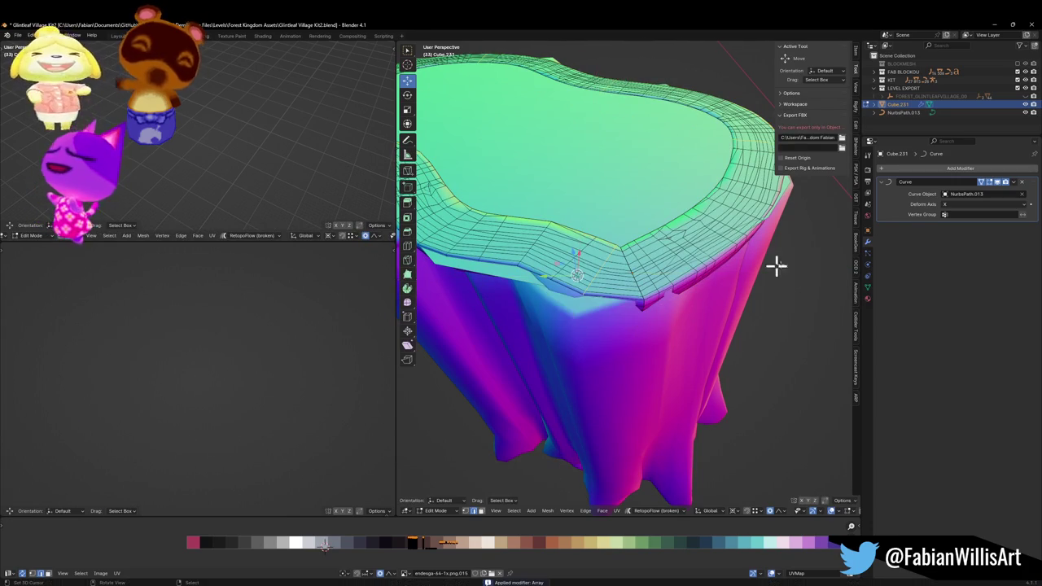
{"action": "key", "text": "Tab"}
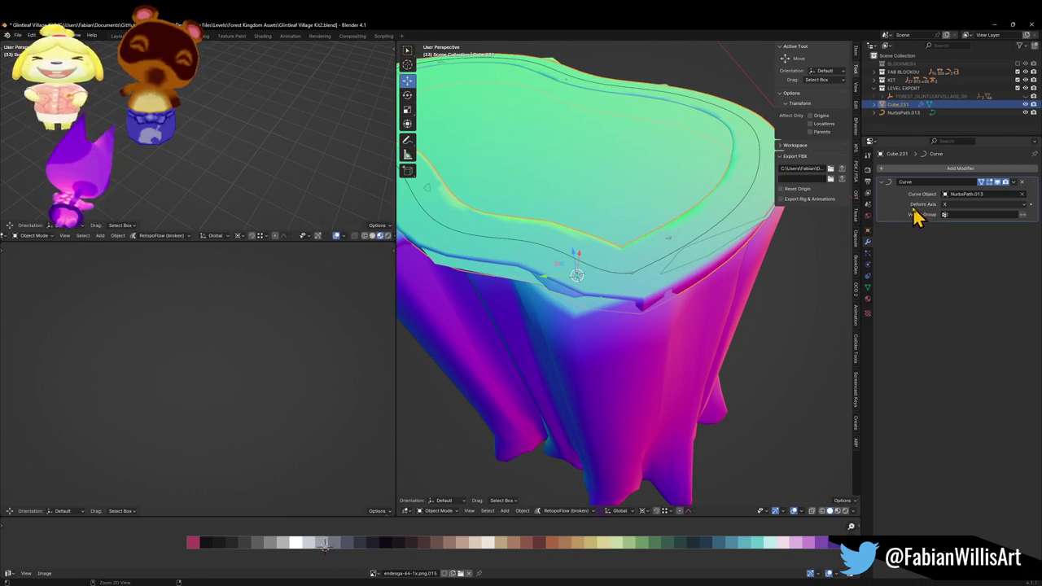
{"action": "key", "text": "ctrl+a"}
{"action": "key", "text": "Tab"}
{"action": "key", "text": "alt+a"}
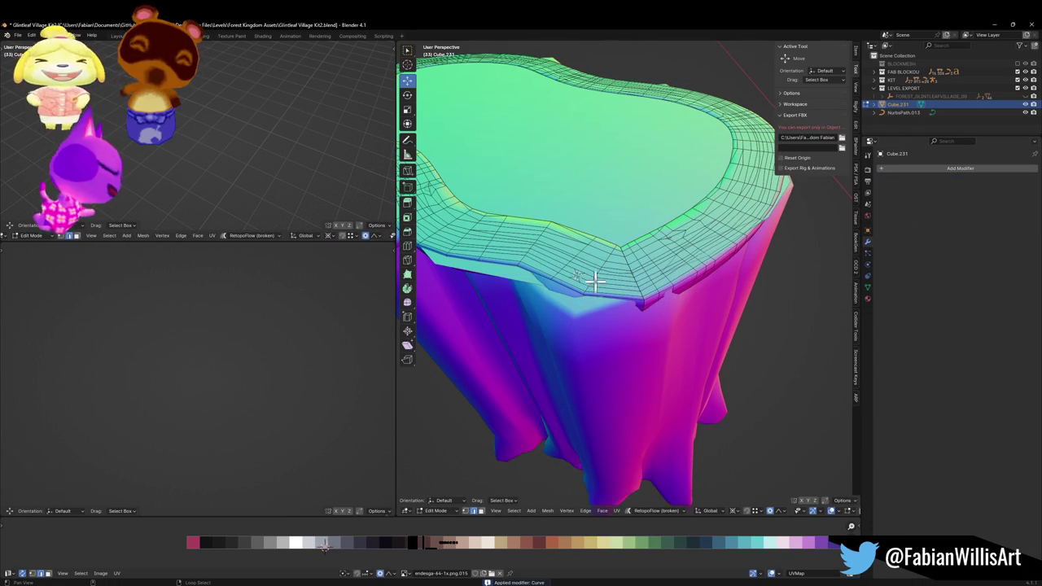
{"action": "left_click", "coordinate": [641, 295], "text": "alt"}
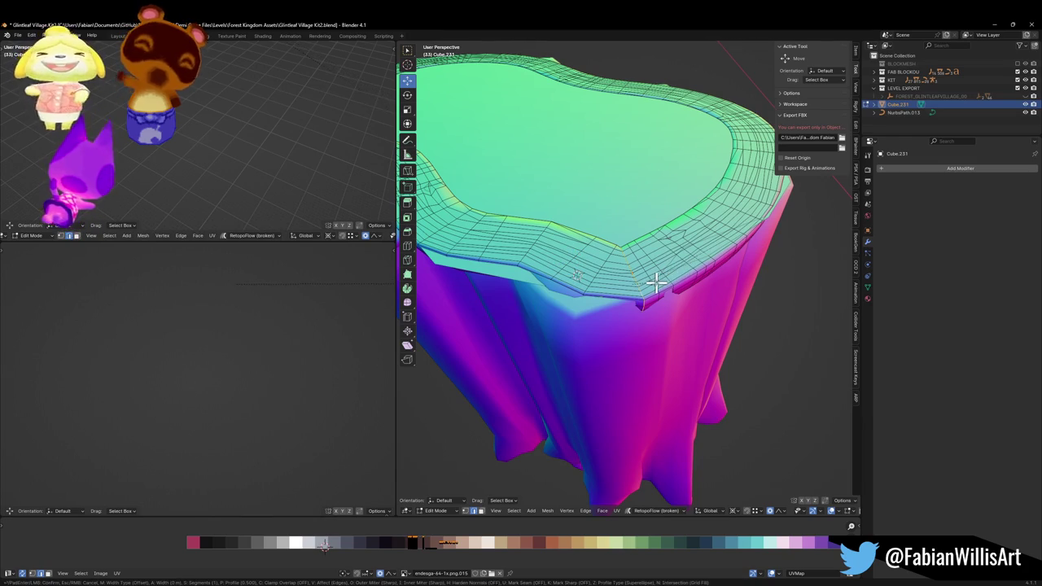
Merge the rim loops' 62 duplicate vertices with Merge by Distance
{"action": "left_click", "coordinate": [649, 283], "text": "alt+shift"}
{"action": "scroll", "coordinate": [650, 283], "scroll_direction": "up", "scroll_amount": 3}
{"action": "key", "text": "q"}
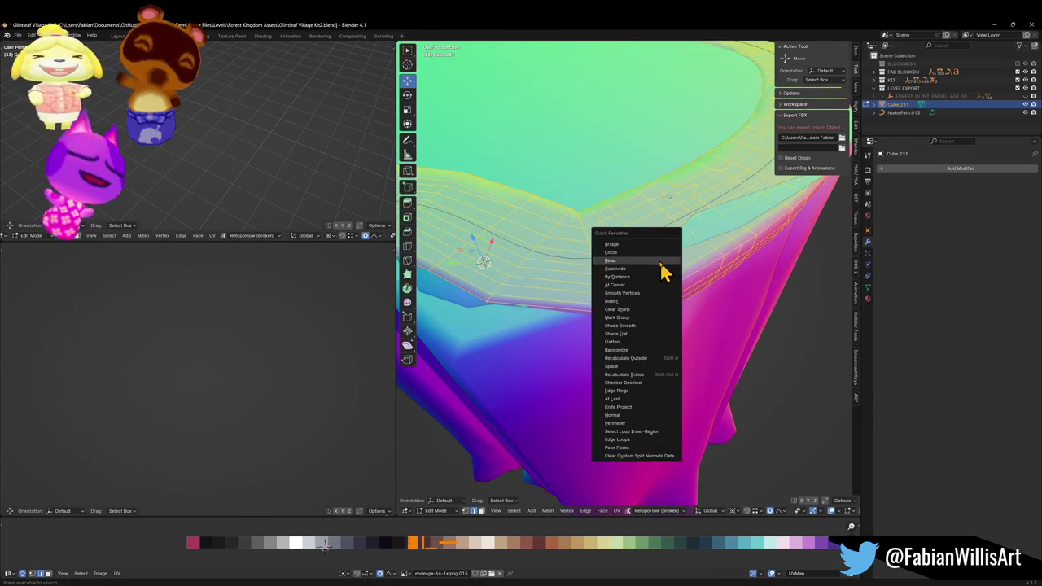
{"action": "left_click", "coordinate": [631, 276]}
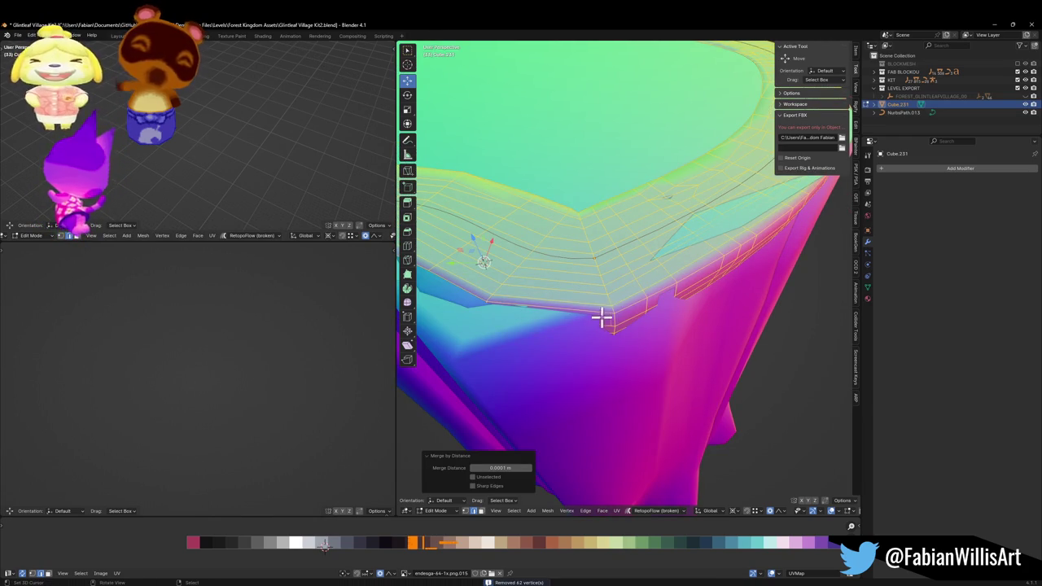
Edge-slide a single rim edge along the surface
{"action": "key", "text": "alt+a"}
{"action": "left_click", "coordinate": [609, 301]}
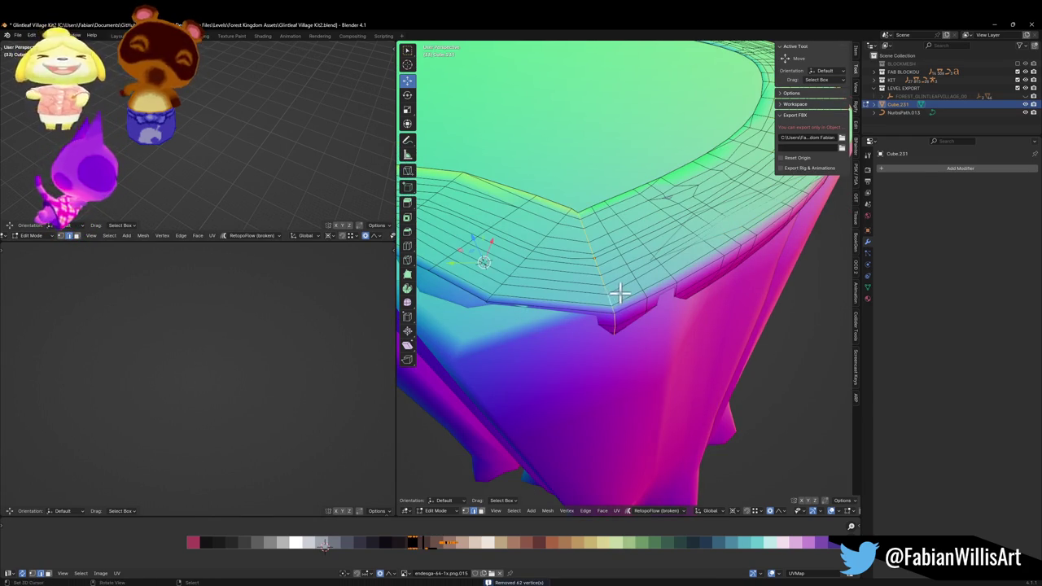
{"action": "key", "text": "g"}
{"action": "key", "text": "g"}
{"action": "left_click", "coordinate": [606, 289]}
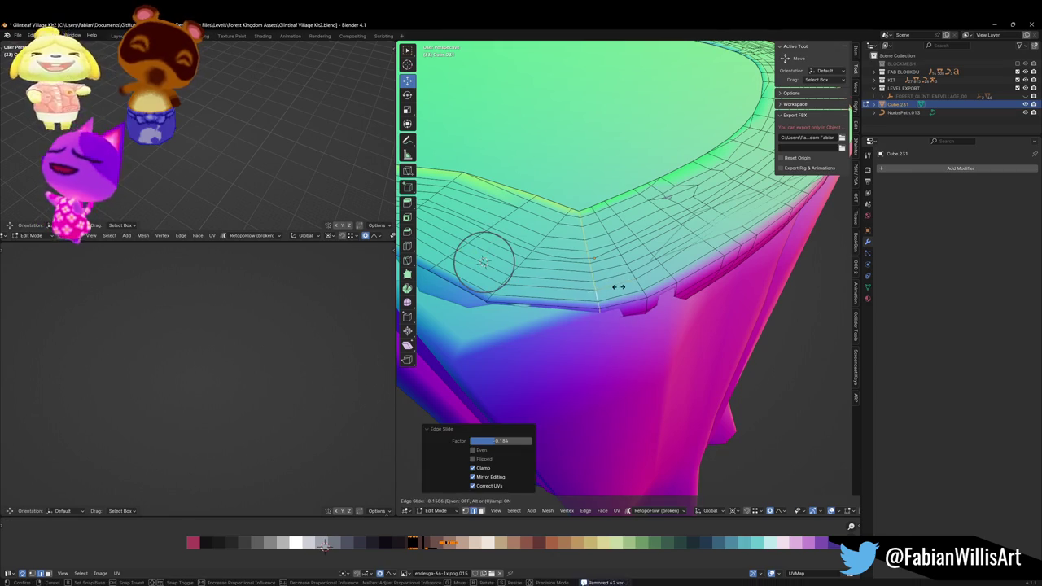
Move a thin sliver face and lower the rim along Z with proportional falloff
{"action": "left_click", "coordinate": [643, 306]}
{"action": "key", "text": "g"}
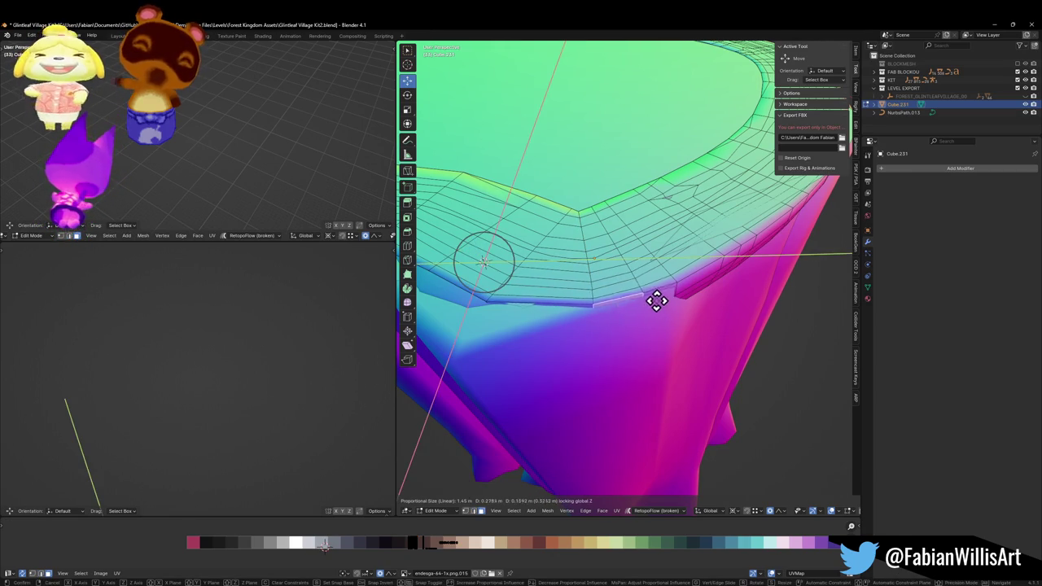
{"action": "left_click", "coordinate": [679, 295]}
{"action": "key", "text": "g"}
{"action": "key", "text": "shift+z"}
{"action": "left_click", "coordinate": [664, 286]}
Select the Grass floor object and enter its Edit Mode
{"action": "key", "text": "Tab"}
{"action": "left_click", "coordinate": [576, 167]}
{"action": "mouse_move", "coordinate": [570, 171]}
{"action": "middle_mouse_down"}
{"action": "mouse_move", "coordinate": [600, 263]}
{"action": "mouse_move", "coordinate": [674, 298]}
{"action": "mouse_move", "coordinate": [640, 251]}
{"action": "mouse_move", "coordinate": [654, 249]}
{"action": "mouse_move", "coordinate": [670, 268]}
{"action": "middle_mouse_up"}
{"action": "key", "text": "Tab"}
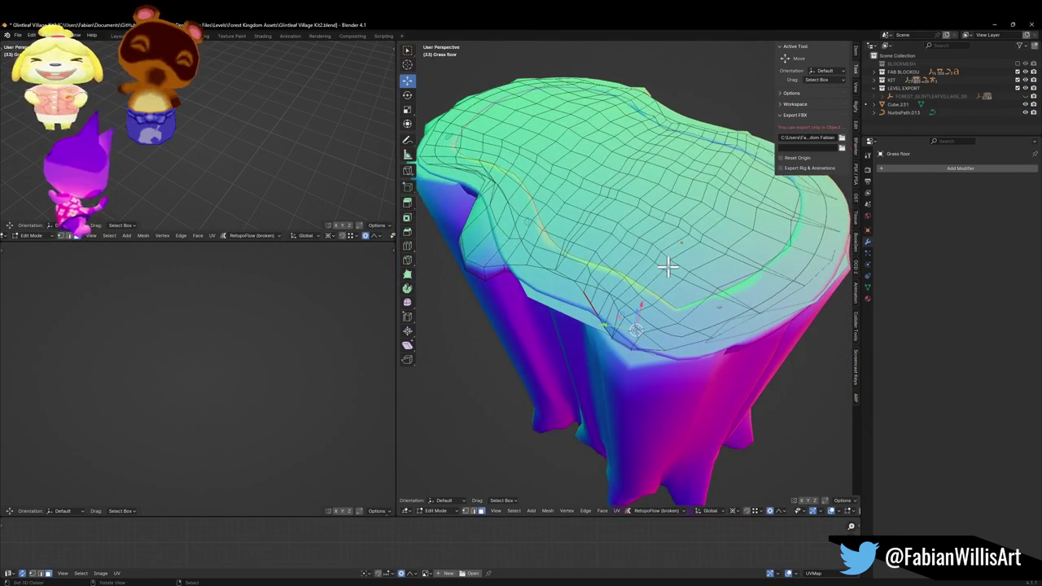
Scale the Grass floor object to a new size
{"action": "key", "text": "Tab"}
{"action": "key", "text": "s"}
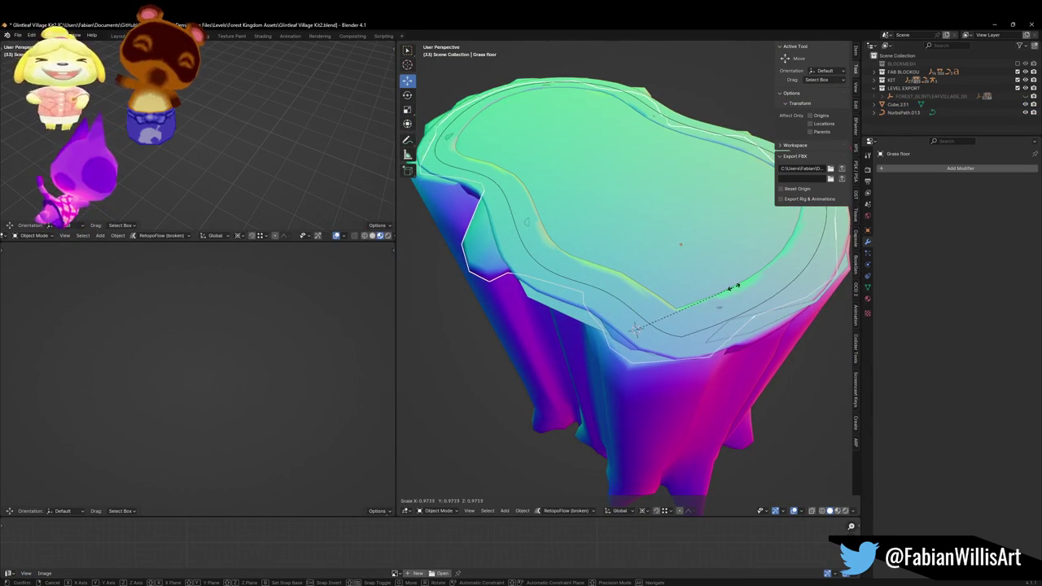
{"action": "left_click", "coordinate": [698, 277]}
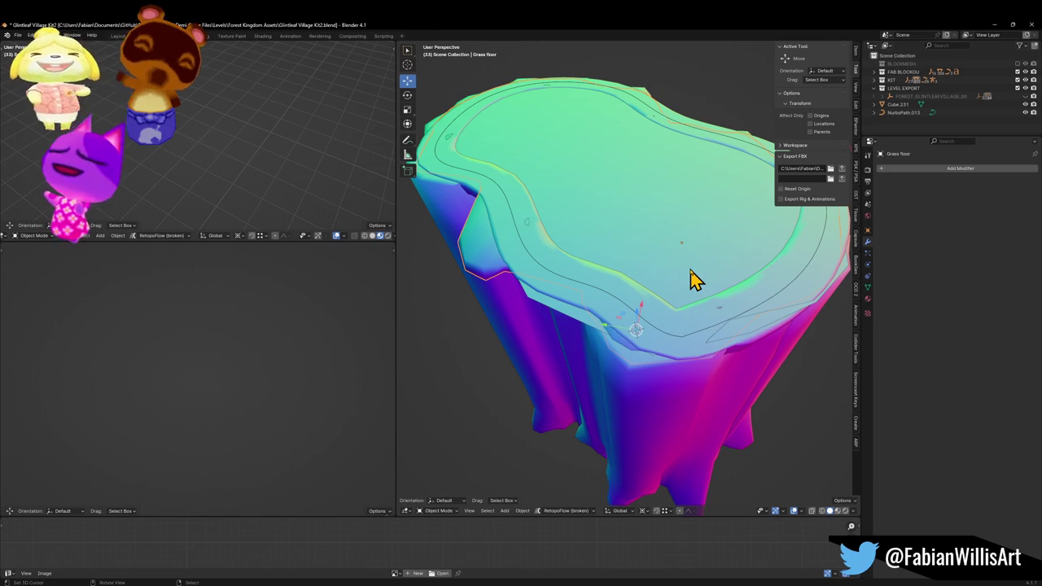
{"action": "scroll", "coordinate": [690, 279], "scroll_direction": "down", "scroll_amount": 3}
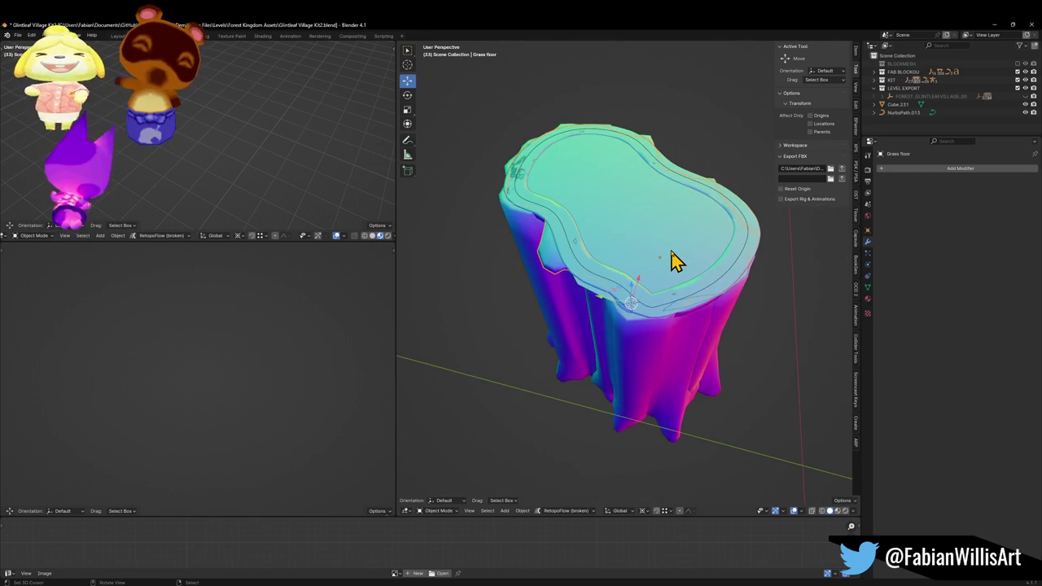
Leave local view and switch to Material Preview shading
{"action": "key", "text": "KP_Divide"}
{"action": "key", "text": "KP_Divide"}
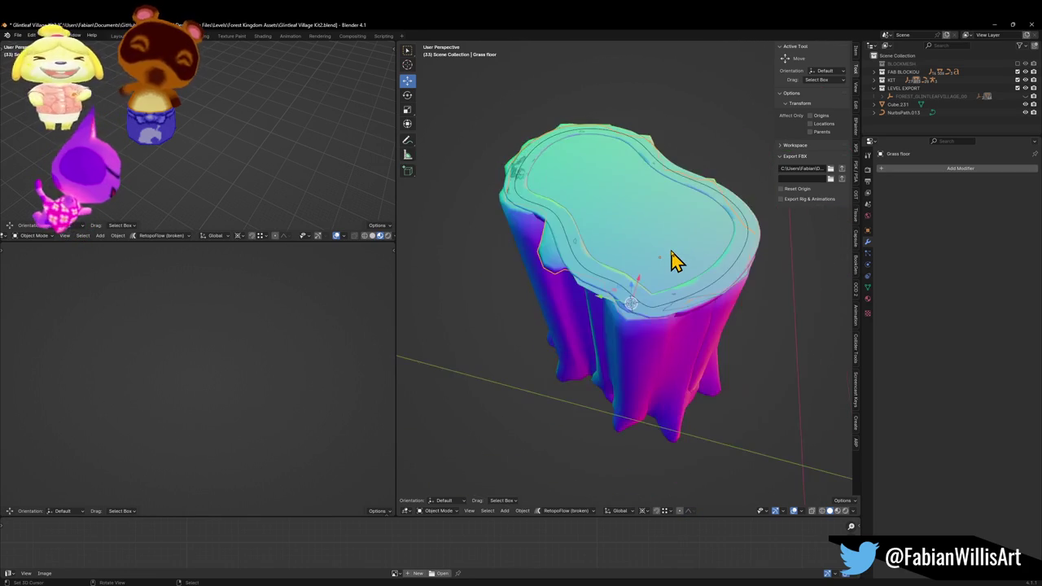
{"action": "key", "text": "z"}
{"action": "left_click", "coordinate": [652, 270]}
{"action": "scroll", "coordinate": [688, 325], "scroll_direction": "up", "scroll_amount": 3}
{"action": "middle_click_drag", "start_coordinate": [688, 326], "coordinate": [658, 301]}
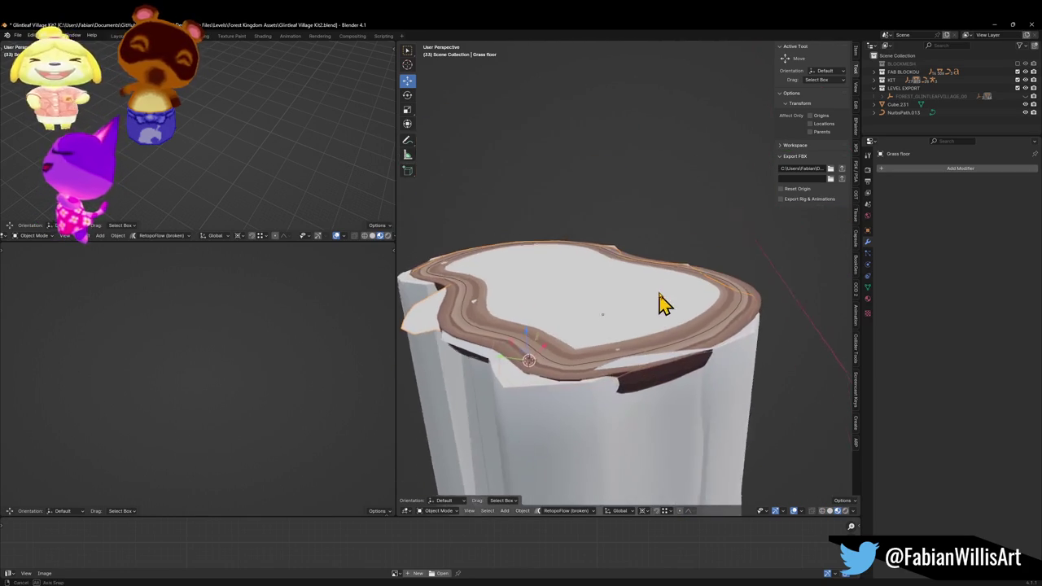
Delete the NurbsPath.013 curve and raise Cube.231 along Z onto the stump
{"action": "left_click", "coordinate": [643, 362]}
{"action": "key", "text": "Delete"}
{"action": "left_click", "coordinate": [583, 362]}
{"action": "key", "text": "g"}
{"action": "key", "text": "z"}
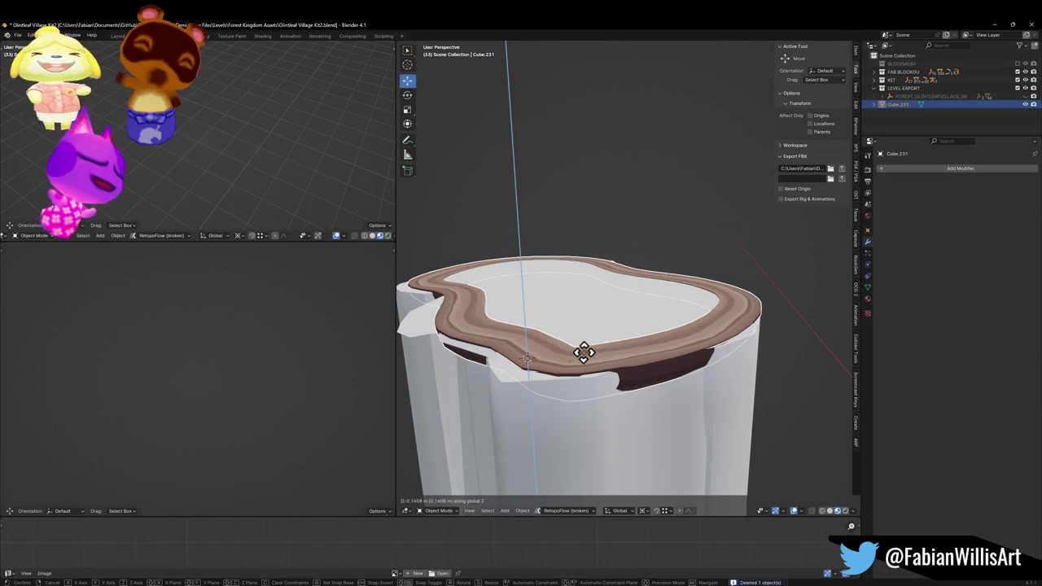
{"action": "left_click", "coordinate": [582, 352]}
Save the file and reveal all hidden objects in the level
{"action": "mouse_move", "coordinate": [615, 334]}
{"action": "middle_mouse_down"}
{"action": "mouse_move", "coordinate": [728, 321]}
{"action": "mouse_move", "coordinate": [651, 320]}
{"action": "middle_mouse_up"}
{"action": "scroll", "coordinate": [705, 325], "scroll_direction": "up", "scroll_amount": 4}
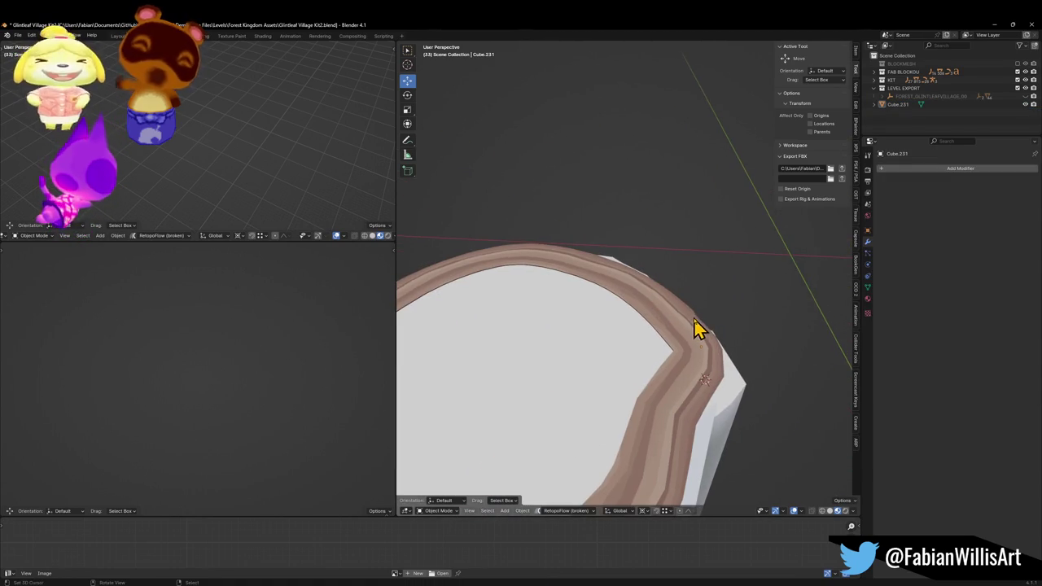
{"action": "key", "text": "ctrl+s"}
{"action": "key", "text": "alt+h"}
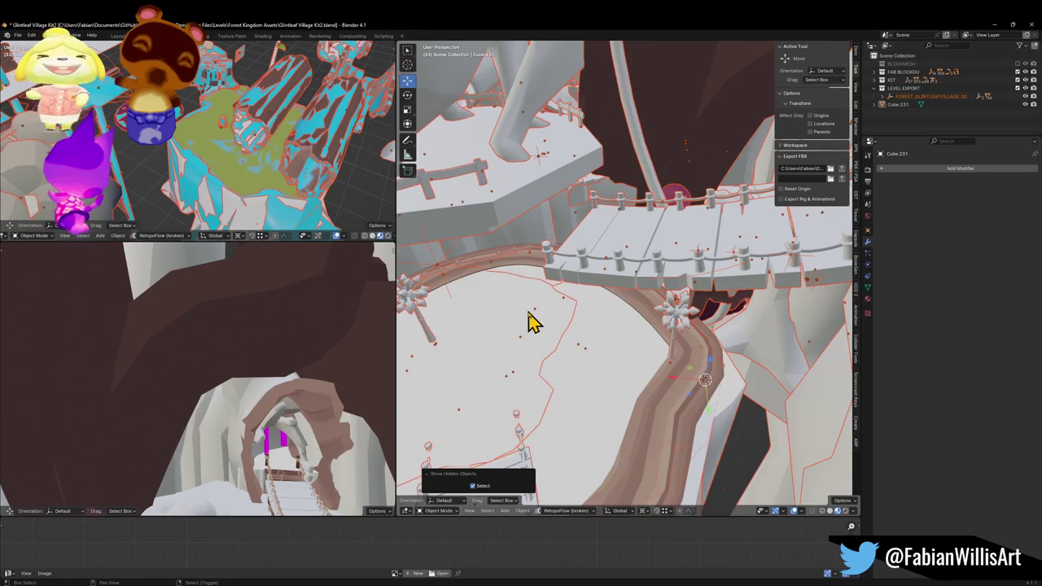
Lower the root ring Cube.231 about 0.08 m along Z after inspecting the level
{"action": "key", "text": "shift+grave"}
{"action": "key", "text": "w"}
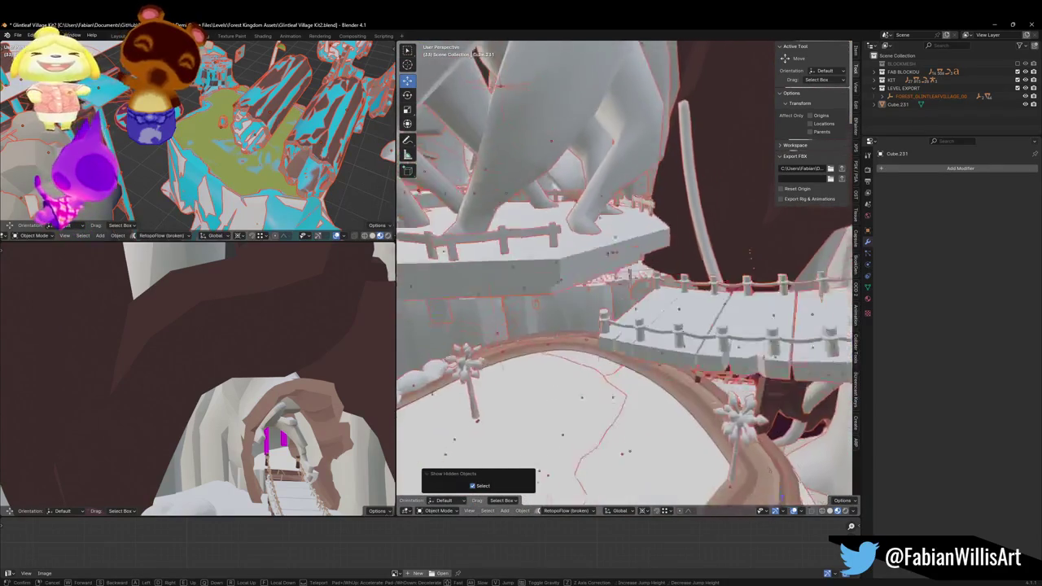
{"action": "key", "text": "w"}
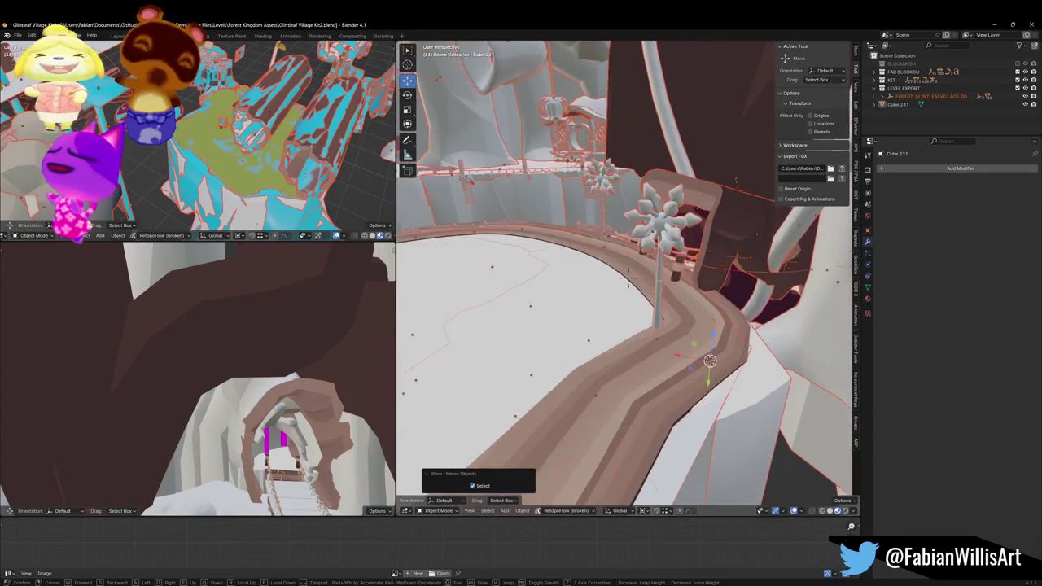
{"action": "key", "text": "w"}
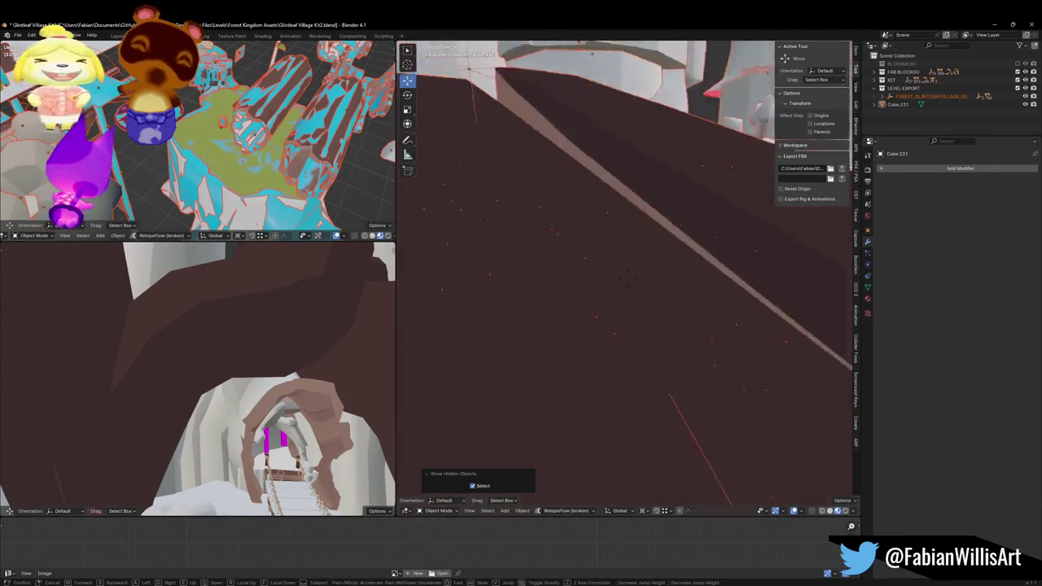
{"action": "key", "text": "w"}
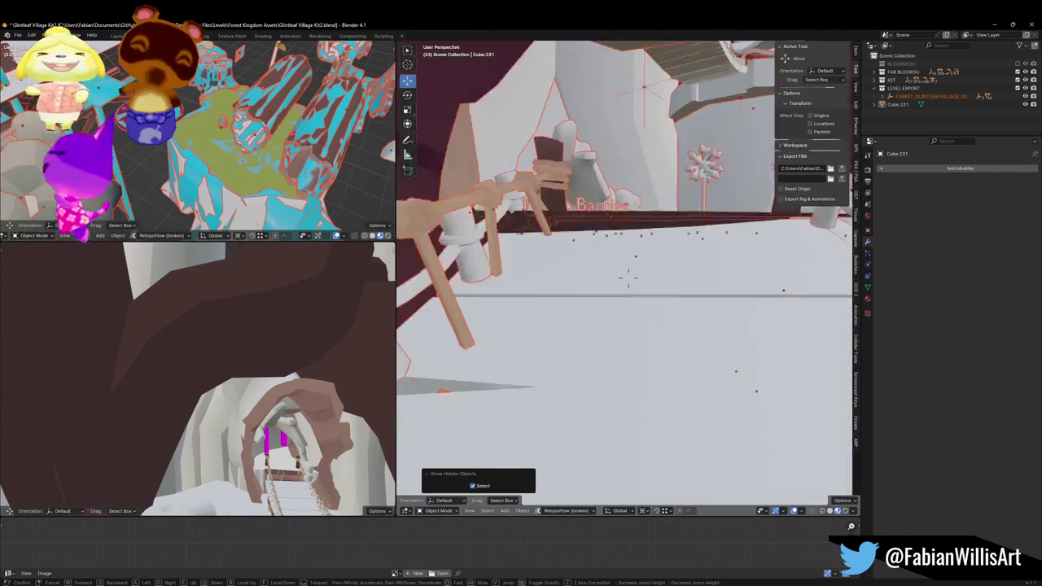
{"action": "left_click", "coordinate": [530, 321]}
{"action": "key", "text": "g"}
{"action": "key", "text": "z"}
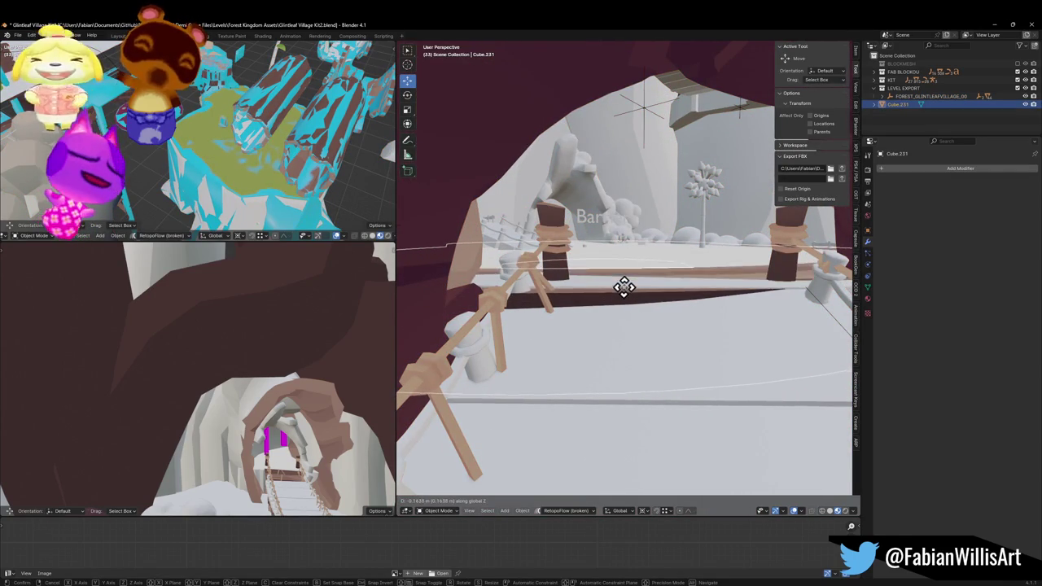
{"action": "left_click", "coordinate": [623, 284]}
Recheck the ring against the platform rim, then hide everything except Cube.231
{"action": "key", "text": "shift+grave"}
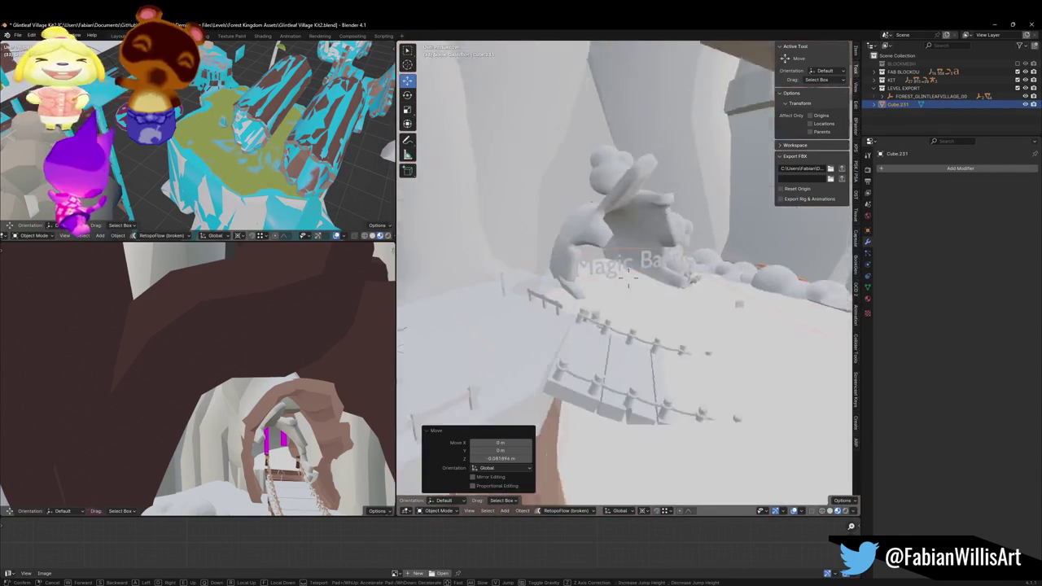
{"action": "key", "text": "w"}
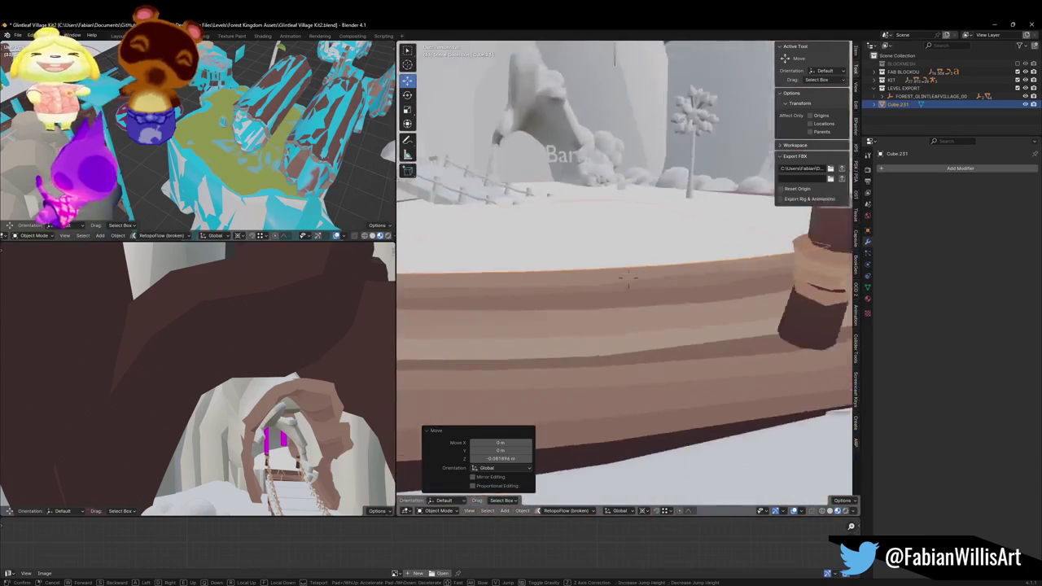
{"action": "key", "text": "s"}
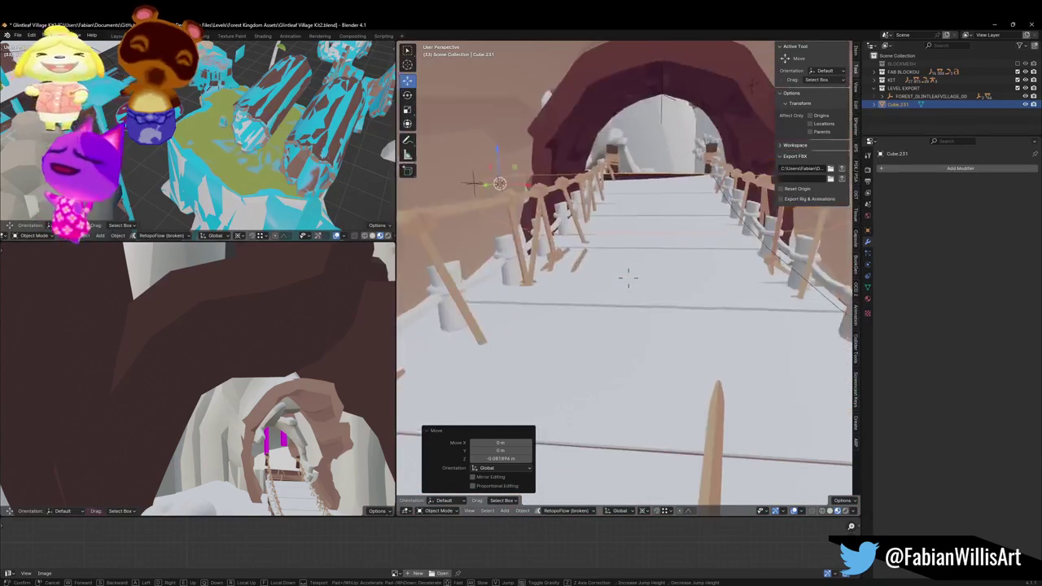
{"action": "key", "text": "s"}
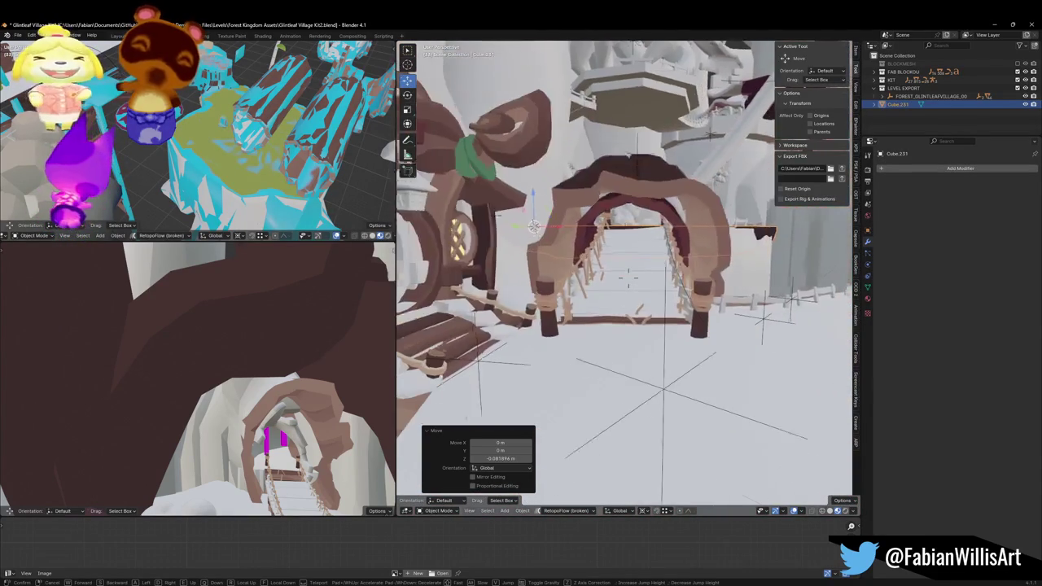
{"action": "key", "text": "w"}
{"action": "key", "text": "s"}
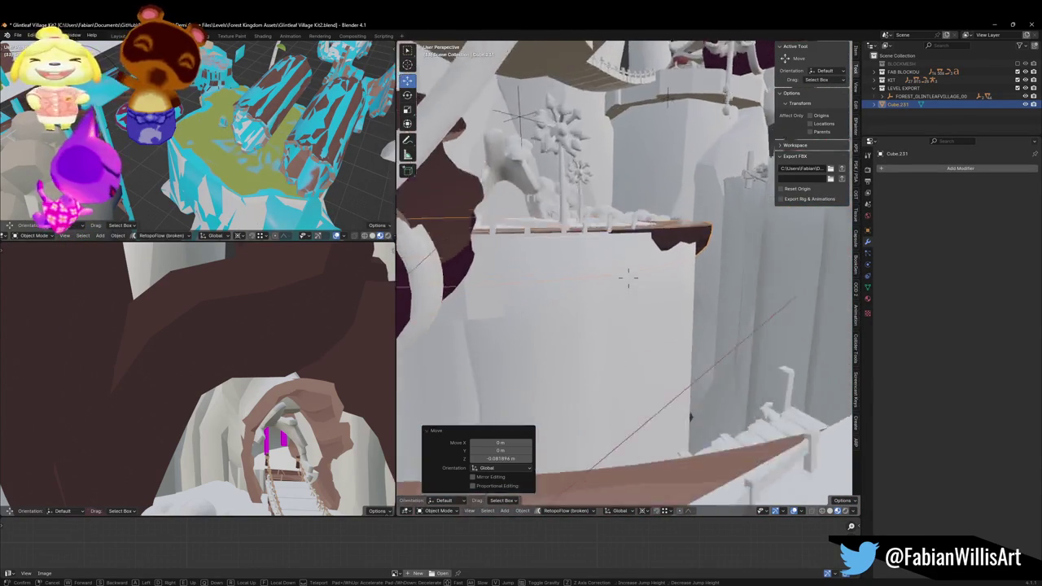
{"action": "left_click", "coordinate": [614, 307]}
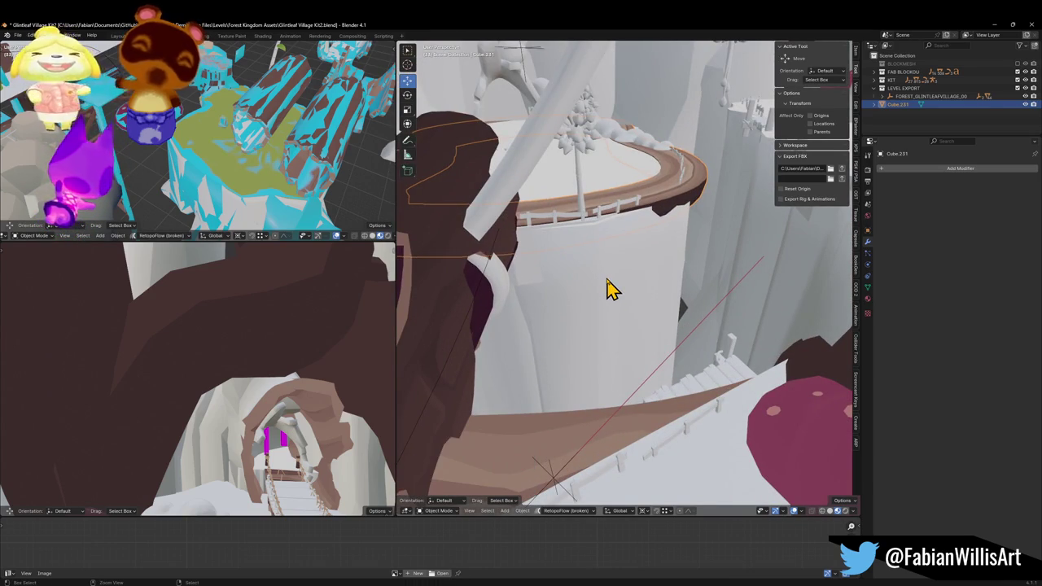
{"action": "key", "text": "shift+h"}
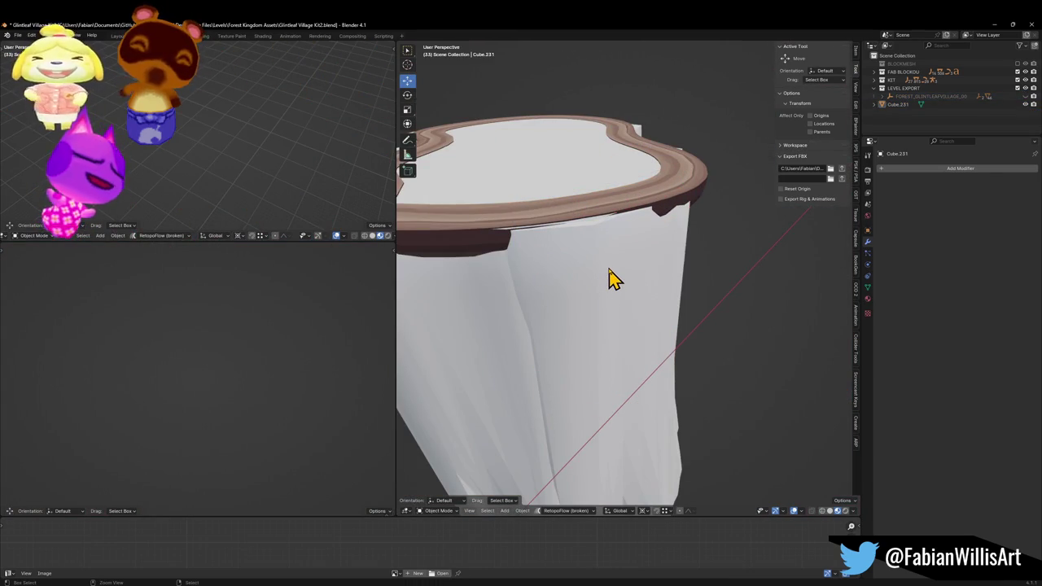
Switch to solid shading, restore NurbsPath.013, and open the curve in Edit Mode
{"action": "left_click", "coordinate": [613, 278]}
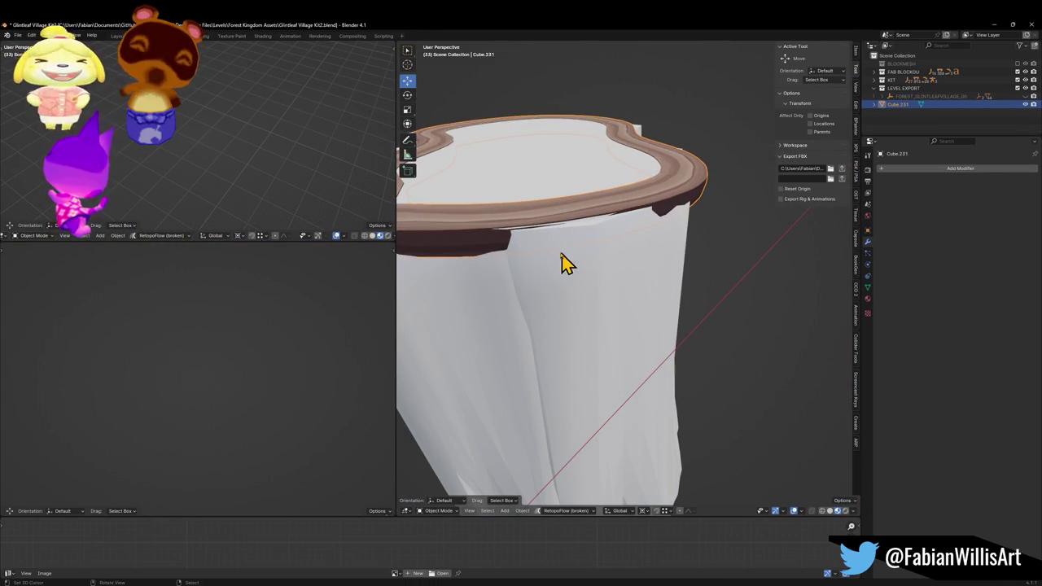
{"action": "key", "text": "z"}
{"action": "key", "text": "ctrl+shift+g"}
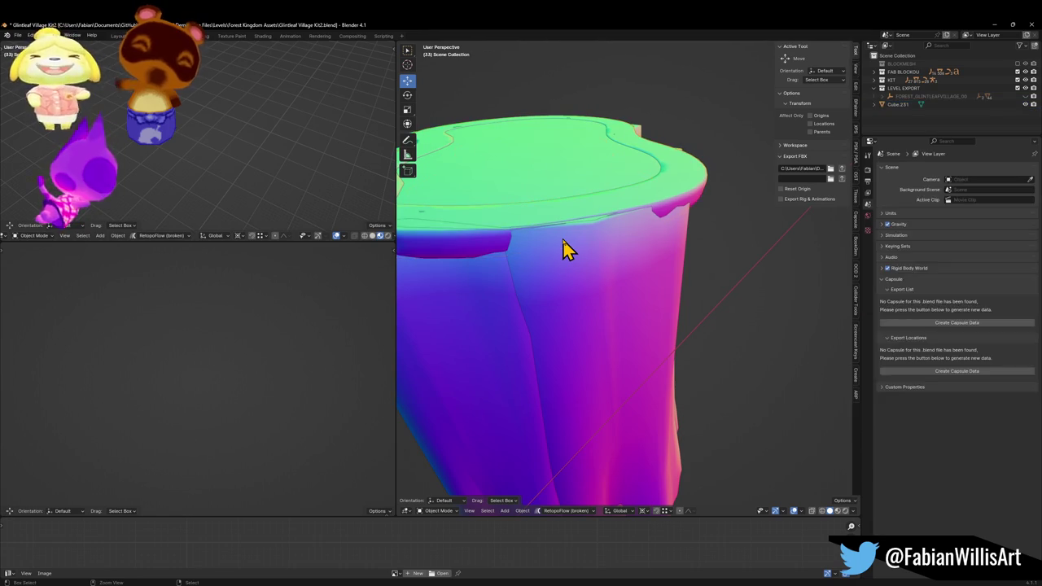
{"action": "middle_click_drag", "start_coordinate": [556, 226], "coordinate": [633, 256]}
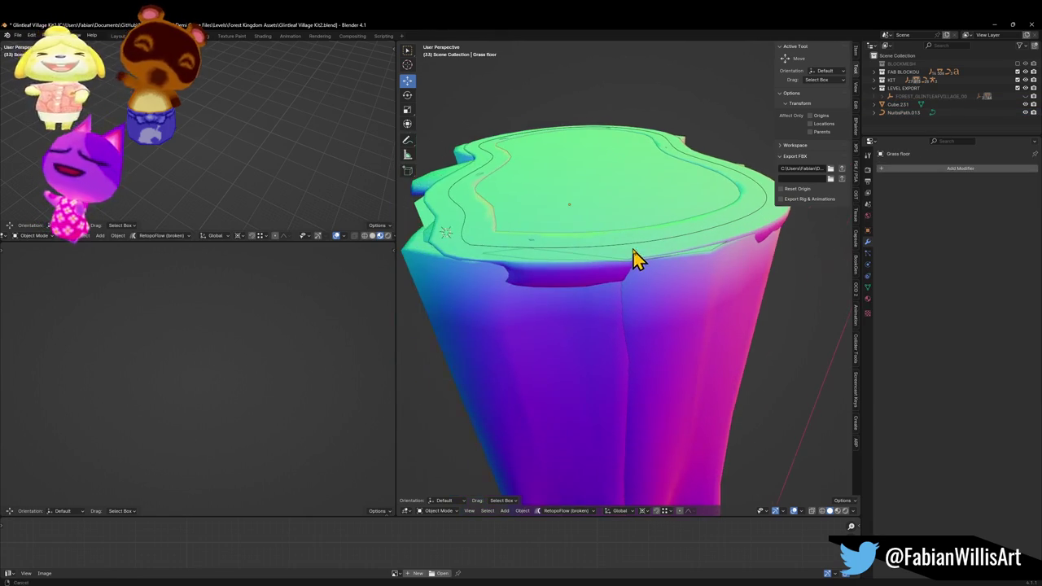
{"action": "left_click", "coordinate": [603, 245]}
{"action": "left_click", "coordinate": [604, 254]}
{"action": "key", "text": "Tab"}
{"action": "key", "text": "Tab"}
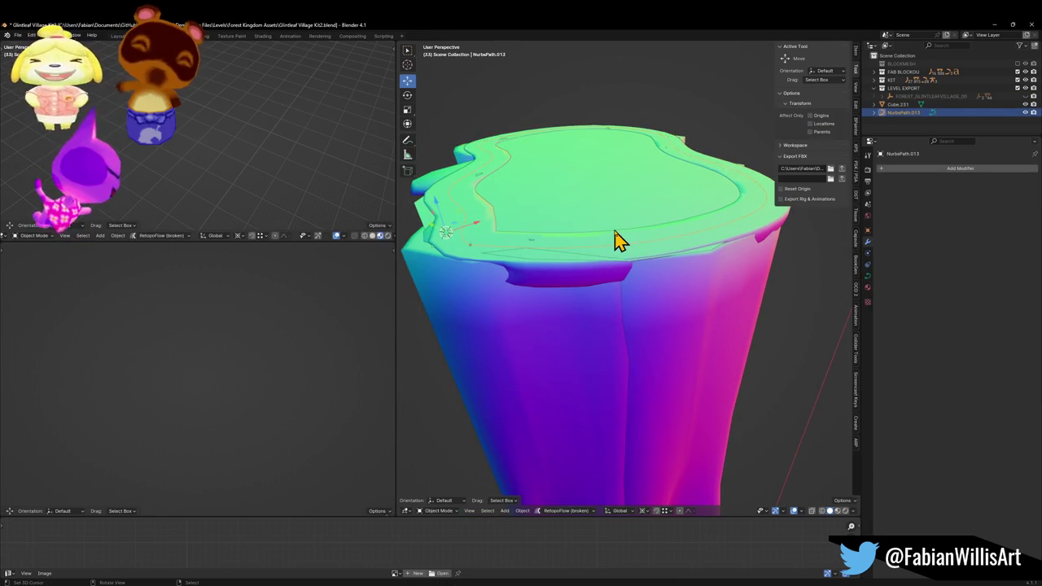
Frame the curve in local view, return to the full level, and save Glintleaf Village Kit2.blend
{"action": "key", "text": "KP_Divide"}
{"action": "key", "text": "KP_Divide"}
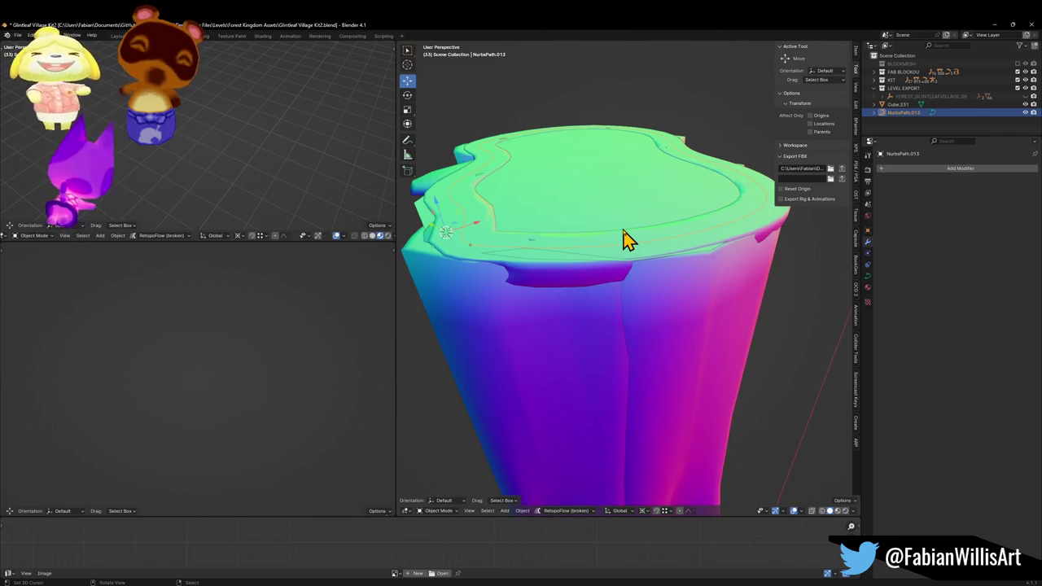
{"action": "key", "text": "KP_4"}
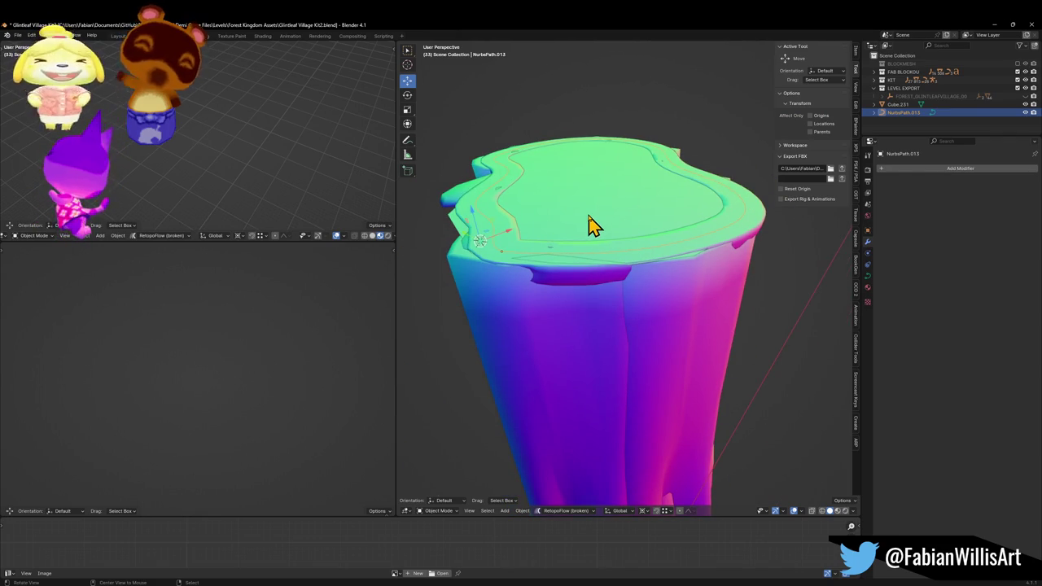
{"action": "key", "text": "KP_Divide"}
{"action": "key", "text": "ctrl+s"}
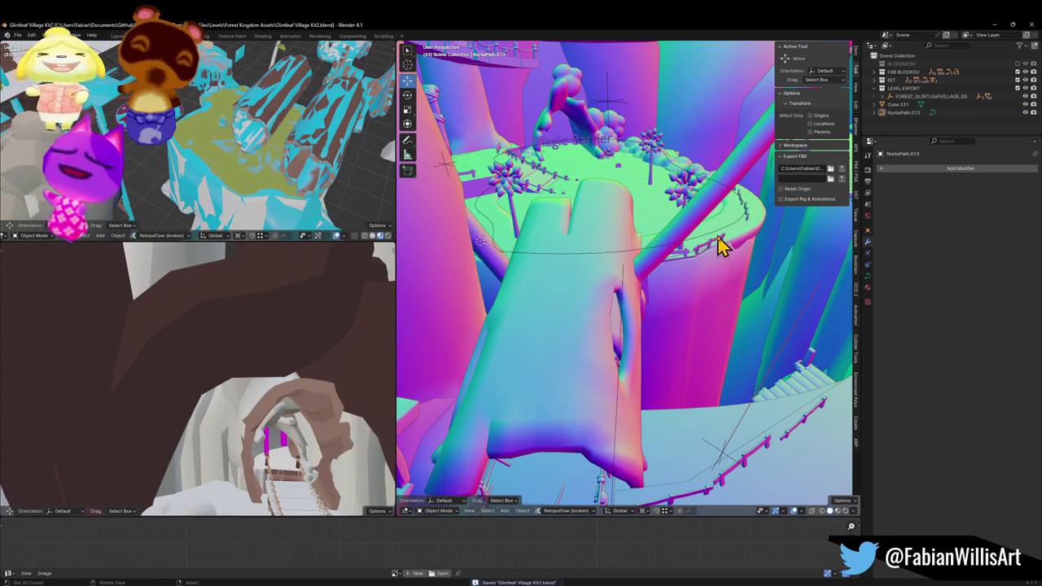
Orbit around the stump and rope bridge toward the cliff and wall
{"action": "mouse_move", "coordinate": [717, 418]}
{"action": "middle_mouse_down"}
{"action": "mouse_move", "coordinate": [707, 325]}
{"action": "mouse_move", "coordinate": [669, 287]}
{"action": "middle_mouse_up"}
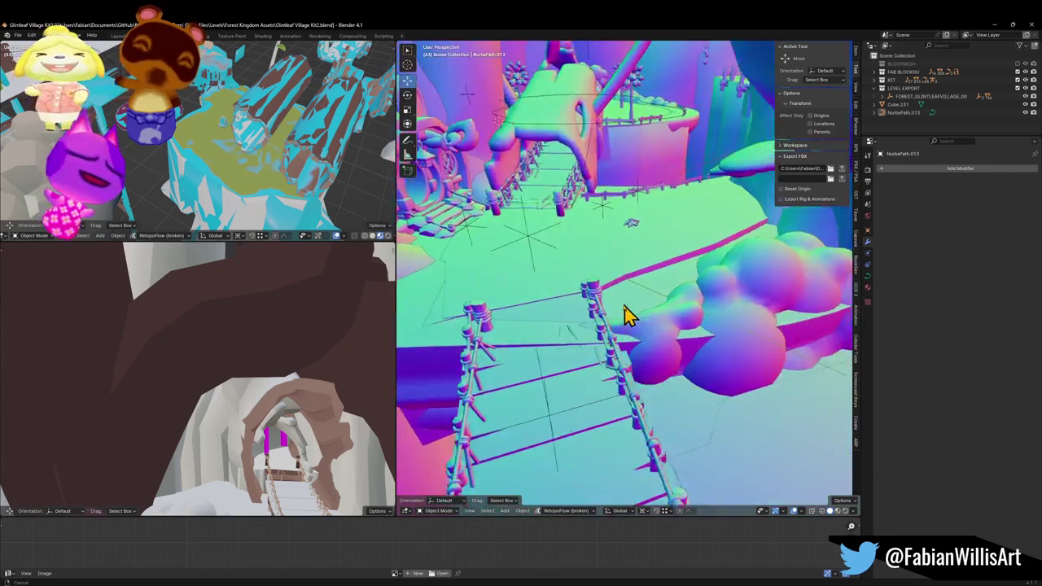
{"action": "mouse_move", "coordinate": [669, 286]}
{"action": "middle_mouse_down"}
{"action": "mouse_move", "coordinate": [608, 332]}
{"action": "mouse_move", "coordinate": [623, 295]}
{"action": "mouse_move", "coordinate": [660, 288]}
{"action": "mouse_move", "coordinate": [682, 329]}
{"action": "mouse_move", "coordinate": [616, 295]}
{"action": "middle_mouse_up"}
{"action": "middle_click_drag", "start_coordinate": [597, 225], "coordinate": [604, 239]}
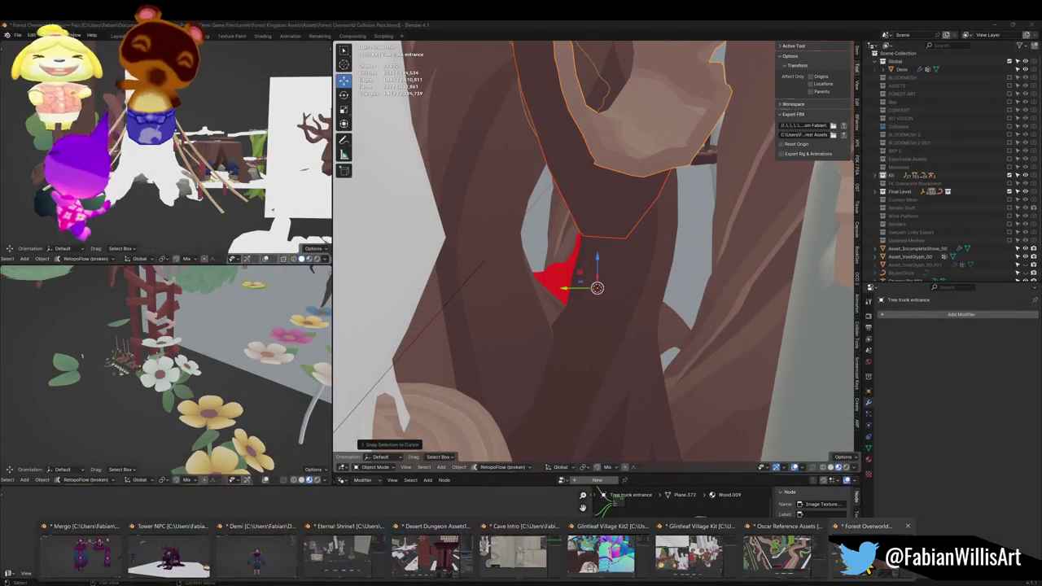
Switch to the Forest Overworld file and fly through the level toward the white trunk
{"action": "left_click", "coordinate": [863, 550]}
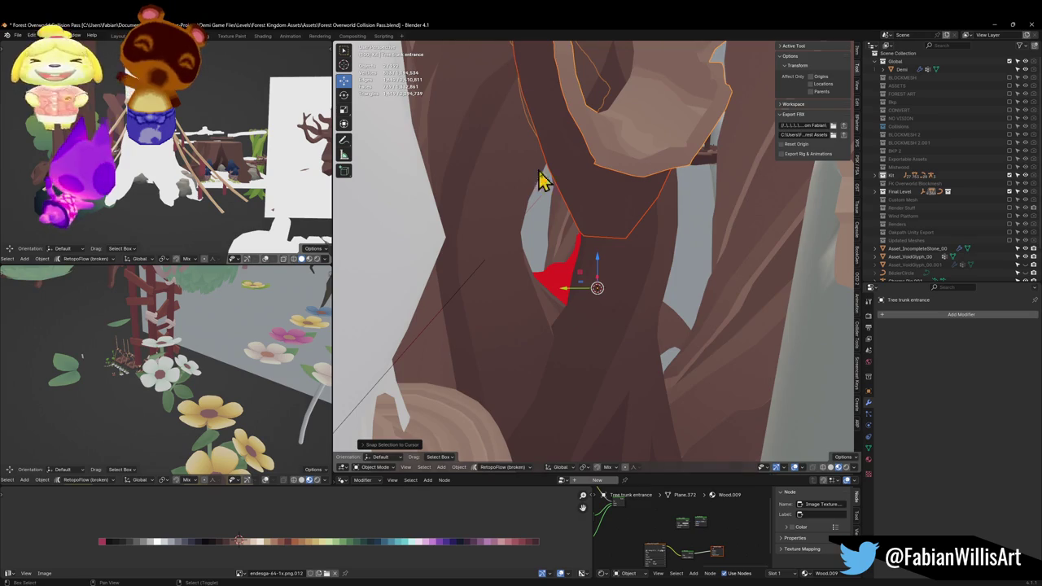
{"action": "key", "text": "shift+grave"}
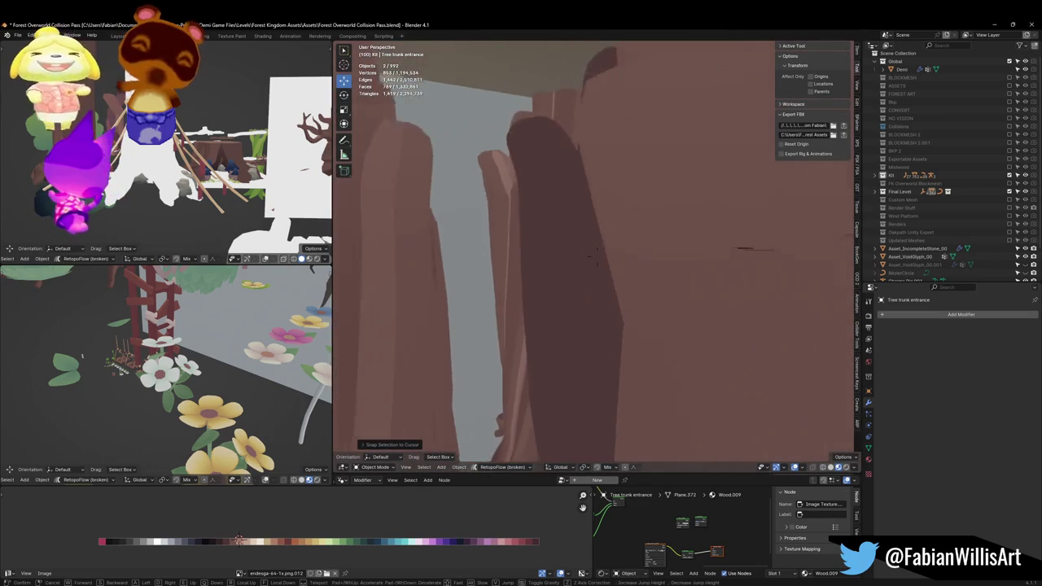
{"action": "key", "text": "s"}
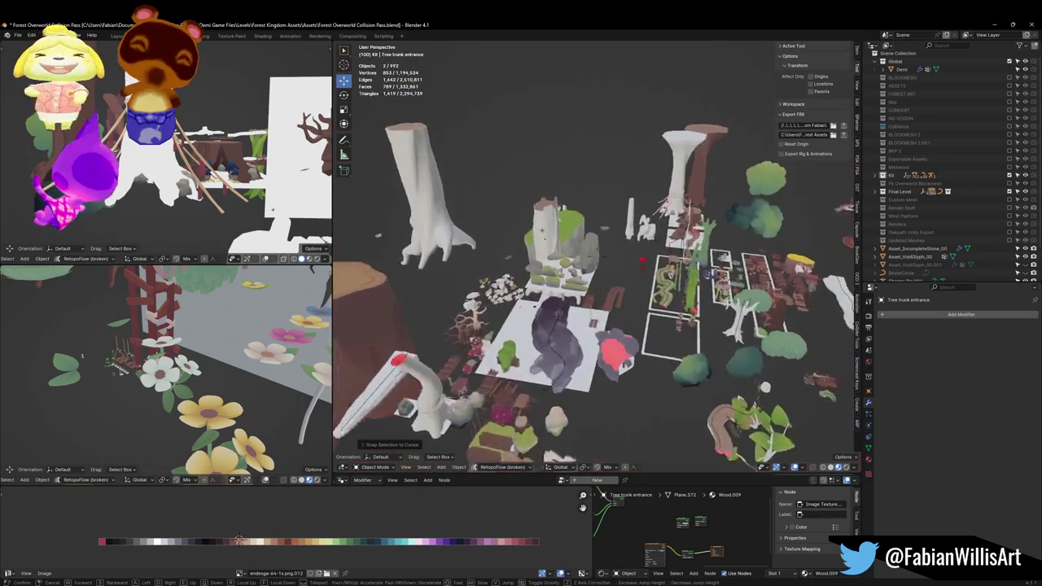
{"action": "key", "text": "w"}
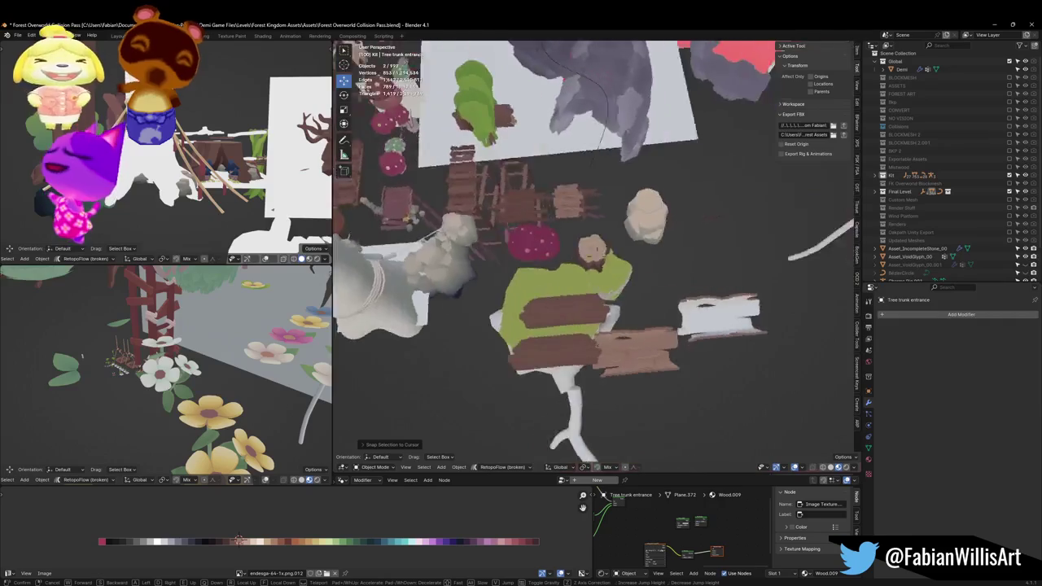
{"action": "key", "text": "w"}
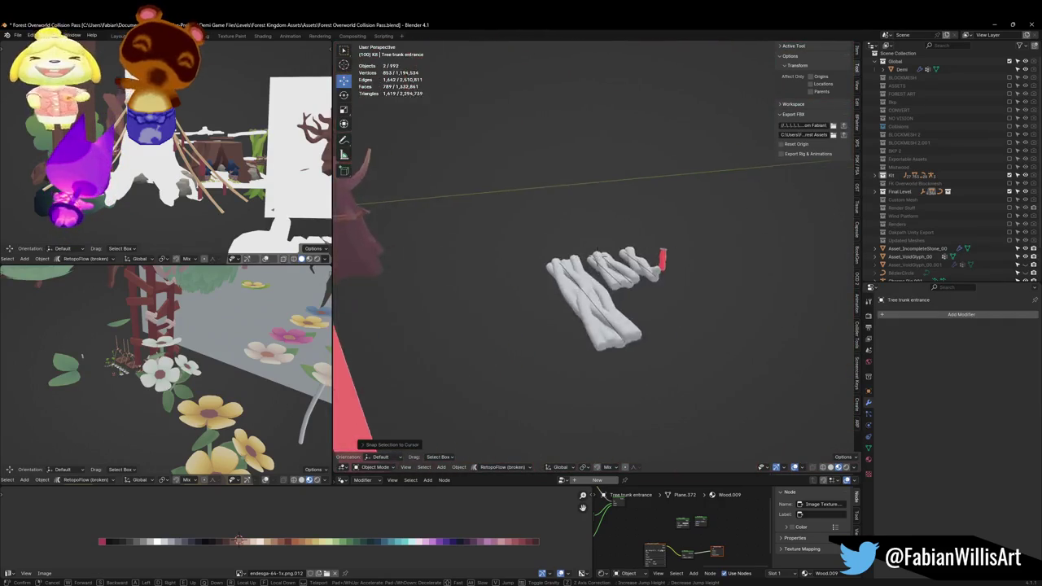
{"action": "key", "text": "s"}
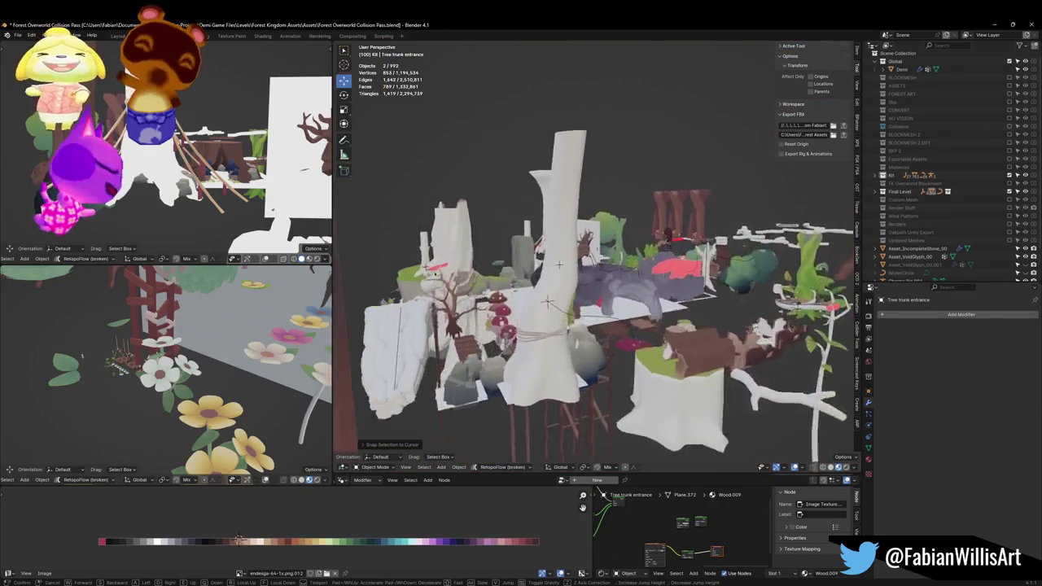
{"action": "key", "text": "w"}
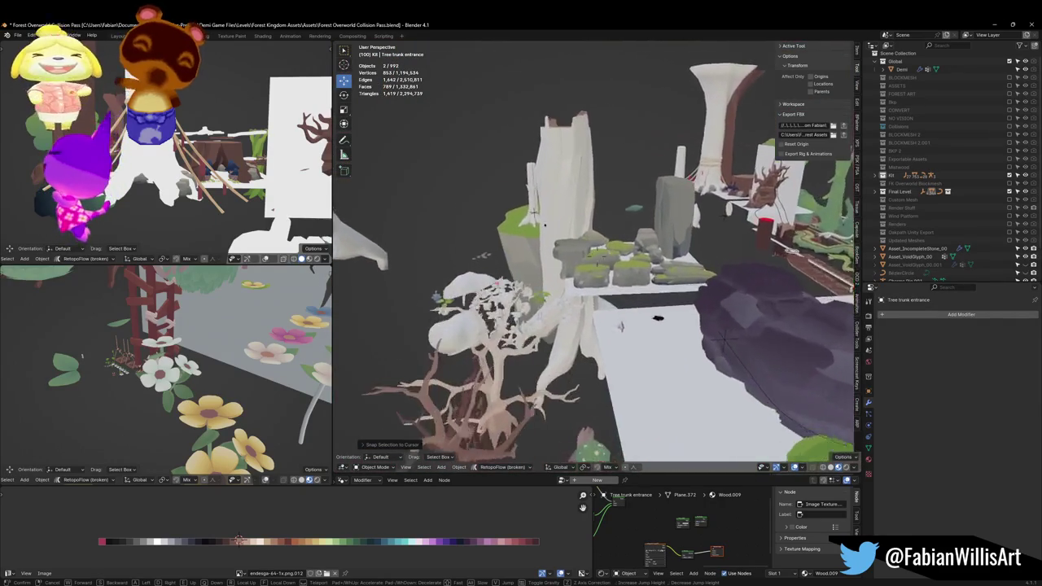
{"action": "key", "text": "w"}
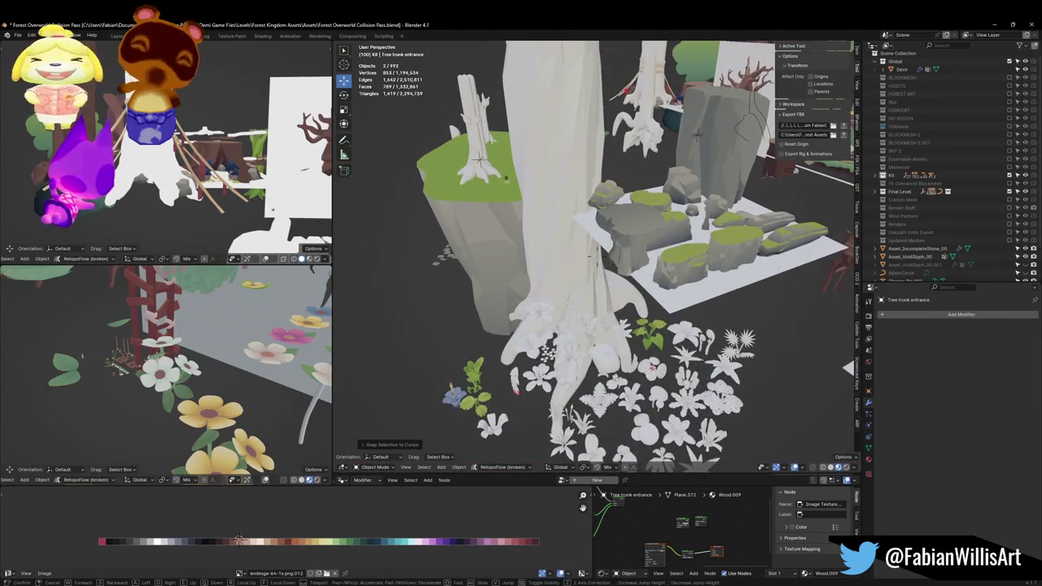
{"action": "key", "text": "w"}
{"action": "key", "text": "w"}
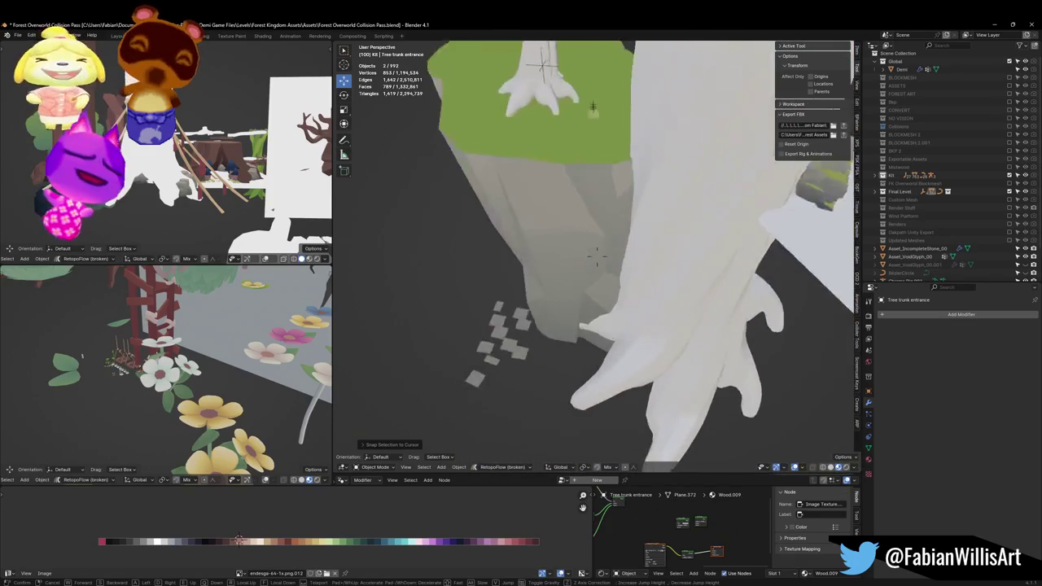
Fly in over the wooden platforms and settle on a close view of the white root tubes
{"action": "key", "text": "s"}
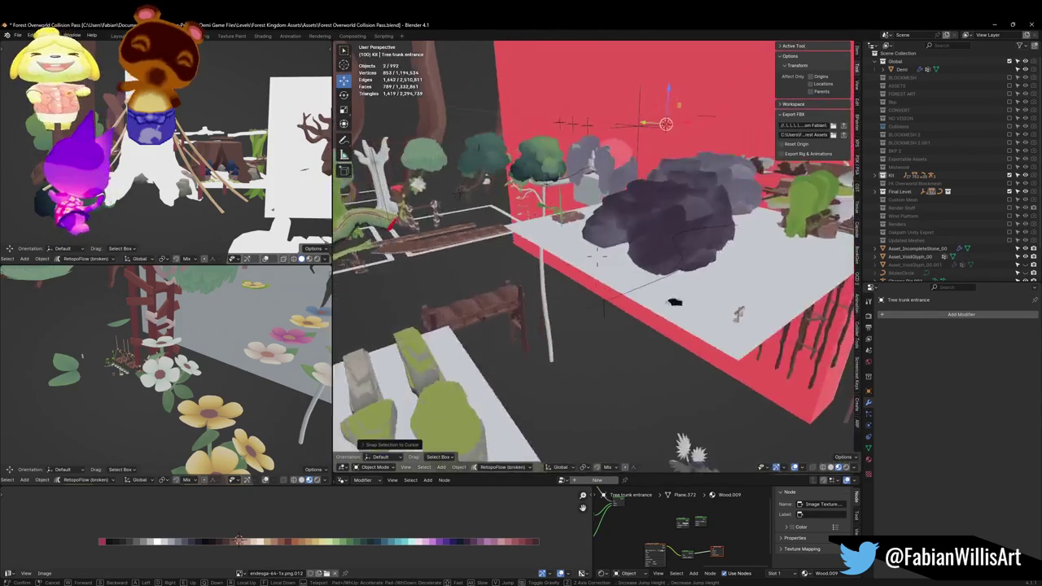
{"action": "key", "text": "w"}
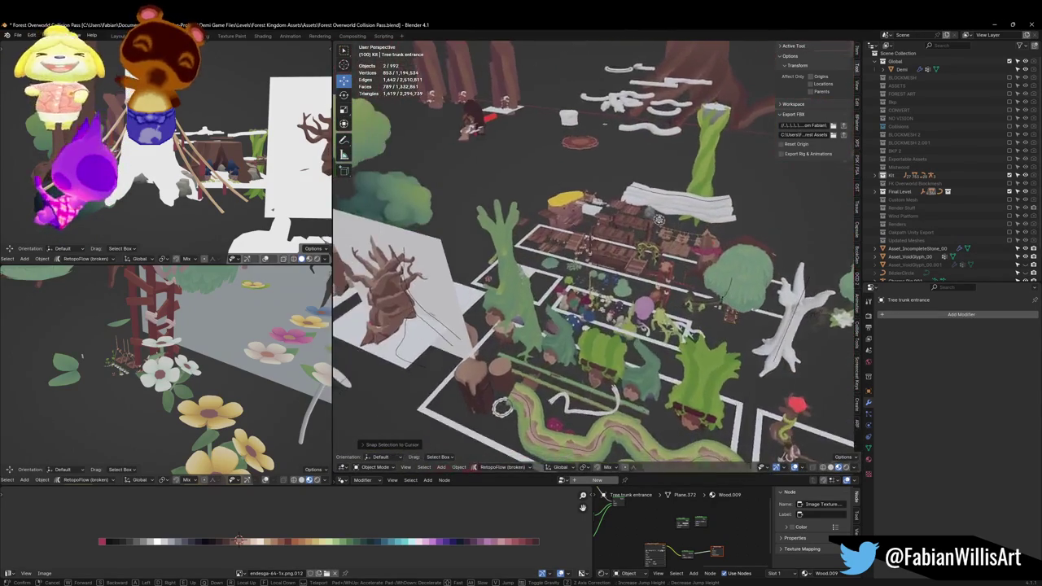
{"action": "key", "text": "w"}
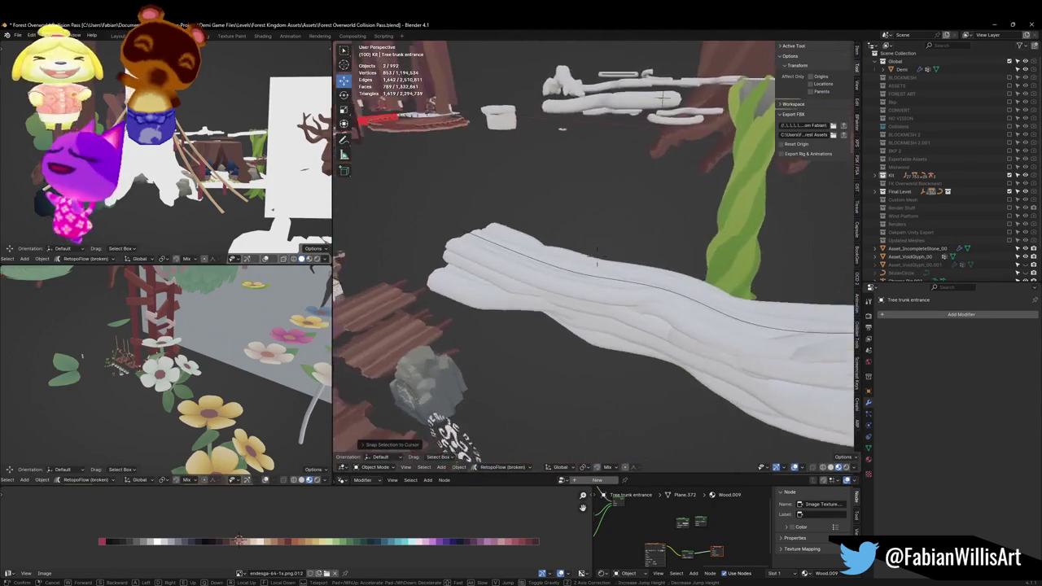
{"action": "key", "text": "w"}
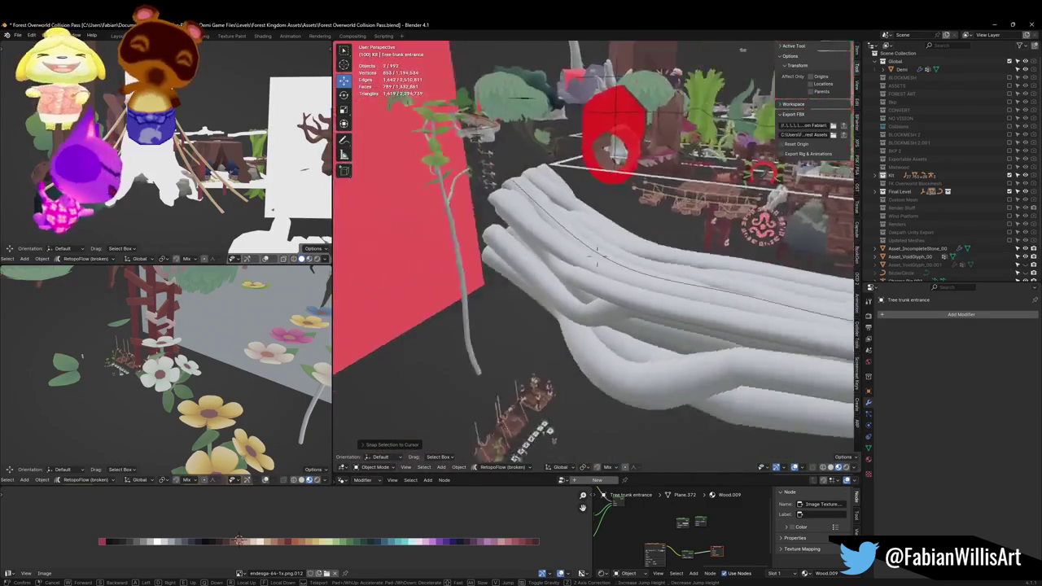
{"action": "left_click", "coordinate": [597, 255]}
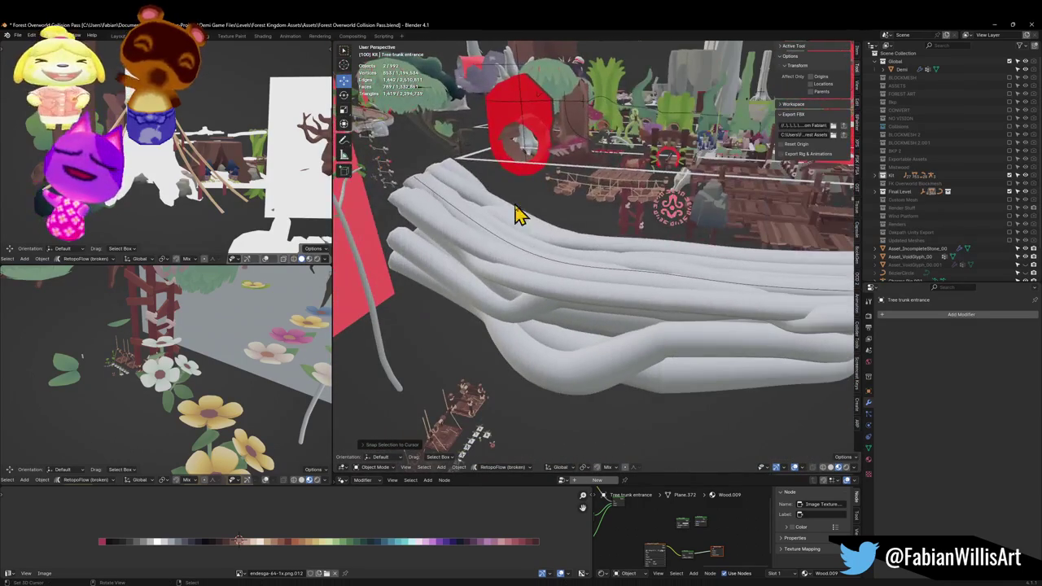
Select NurbsPath.027, then move the root tube mesh Plane.109 toward the fence props
{"action": "left_click", "coordinate": [522, 259]}
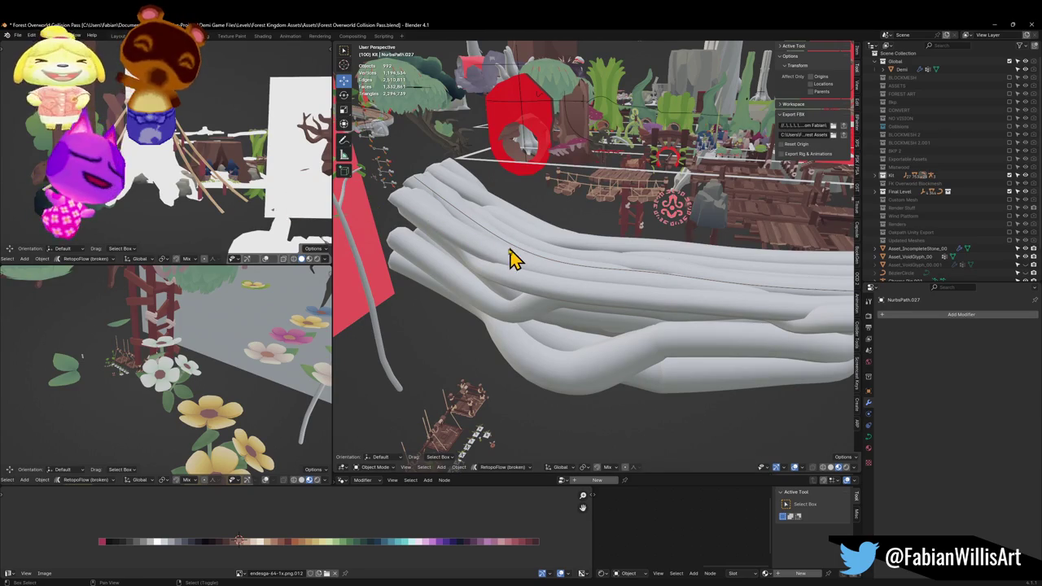
{"action": "left_click", "coordinate": [505, 262], "text": "shift"}
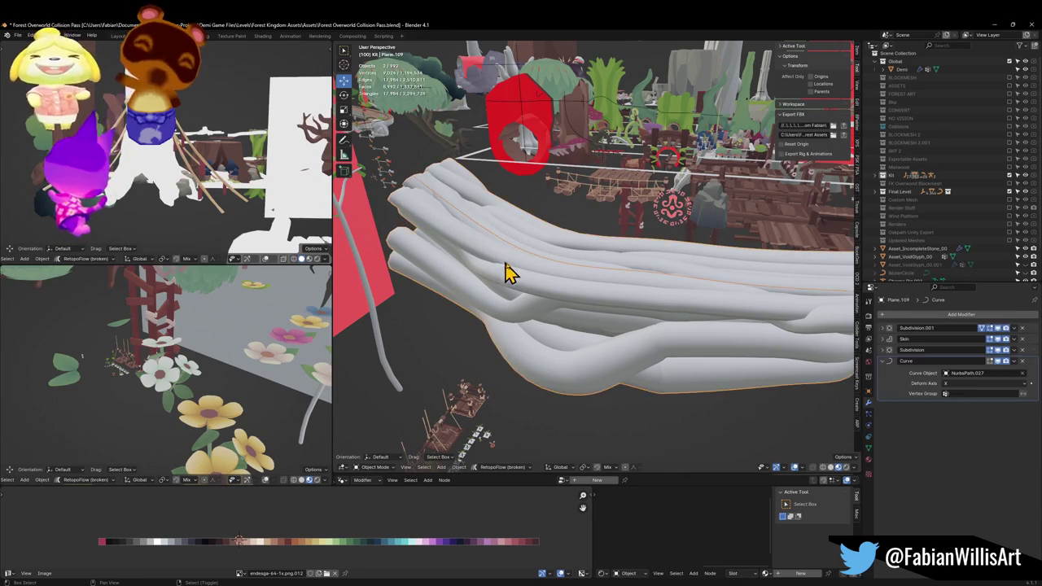
{"action": "scroll", "coordinate": [500, 268], "scroll_direction": "down", "scroll_amount": 3}
{"action": "key", "text": "g"}
{"action": "scroll", "coordinate": [507, 249], "scroll_direction": "up", "scroll_amount": 3}
{"action": "mouse_move", "coordinate": [593, 260]}
{"action": "middle_mouse_down"}
{"action": "mouse_move", "coordinate": [710, 233]}
{"action": "mouse_move", "coordinate": [705, 268]}
{"action": "mouse_move", "coordinate": [651, 275]}
{"action": "mouse_move", "coordinate": [562, 258]}
{"action": "mouse_move", "coordinate": [618, 256]}
{"action": "mouse_move", "coordinate": [588, 263]}
{"action": "mouse_move", "coordinate": [598, 279]}
{"action": "middle_mouse_up"}
{"action": "left_click", "coordinate": [711, 234]}
Duplicate the root tube mesh as Plane.201 below-left of it and bring up Clear Parent options
{"action": "key", "text": "shift+d"}
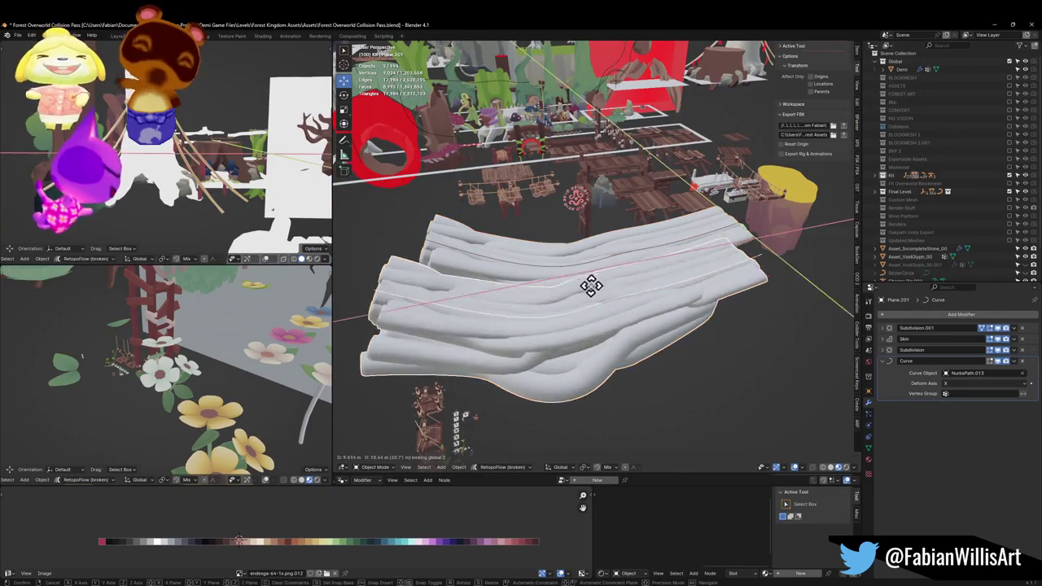
{"action": "left_click", "coordinate": [593, 302]}
{"action": "key", "text": "alt+p"}
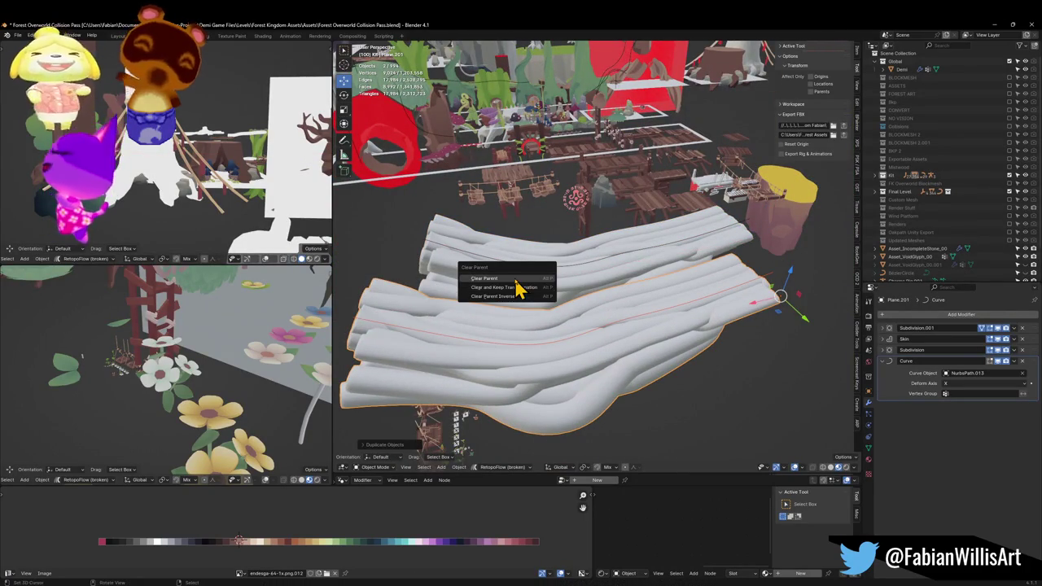
Unparent Plane.201, delete guide curve NurbsPath.013, then reset the tubes' rotation and copy them
{"action": "left_click", "coordinate": [509, 288]}
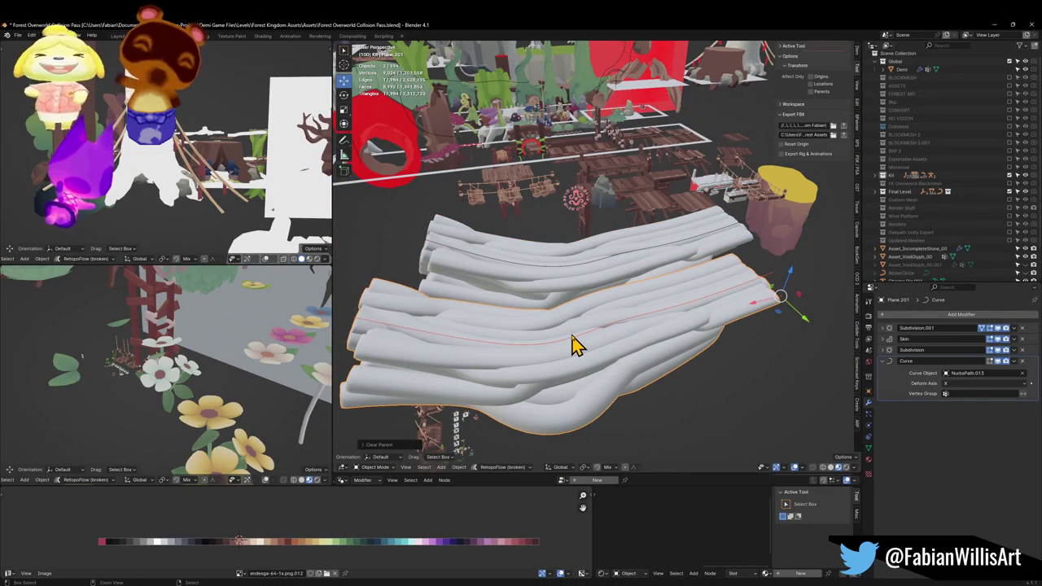
{"action": "left_click", "coordinate": [583, 344]}
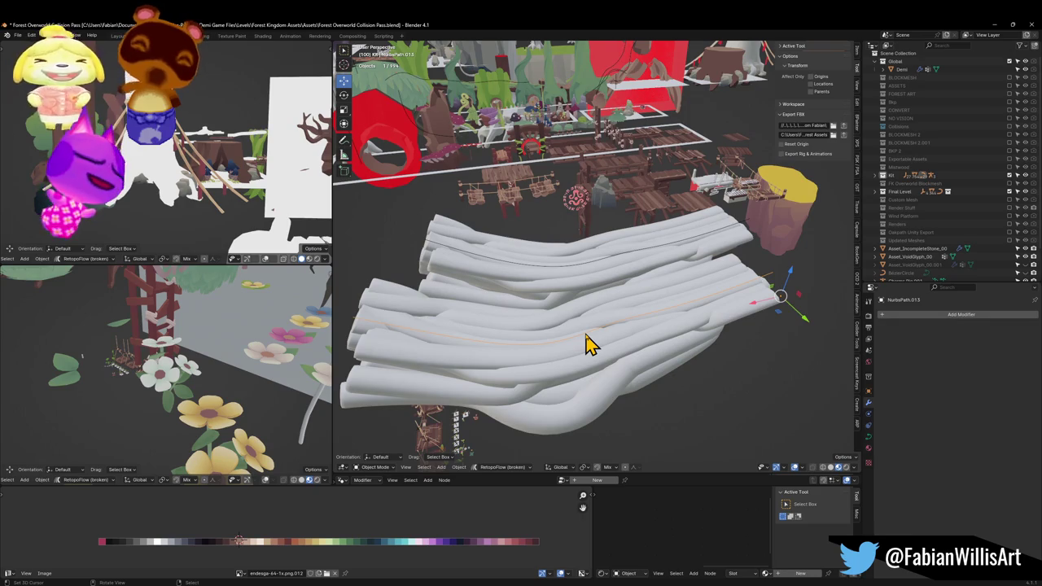
{"action": "key", "text": "Delete"}
{"action": "left_click", "coordinate": [591, 343]}
{"action": "key", "text": "alt+r"}
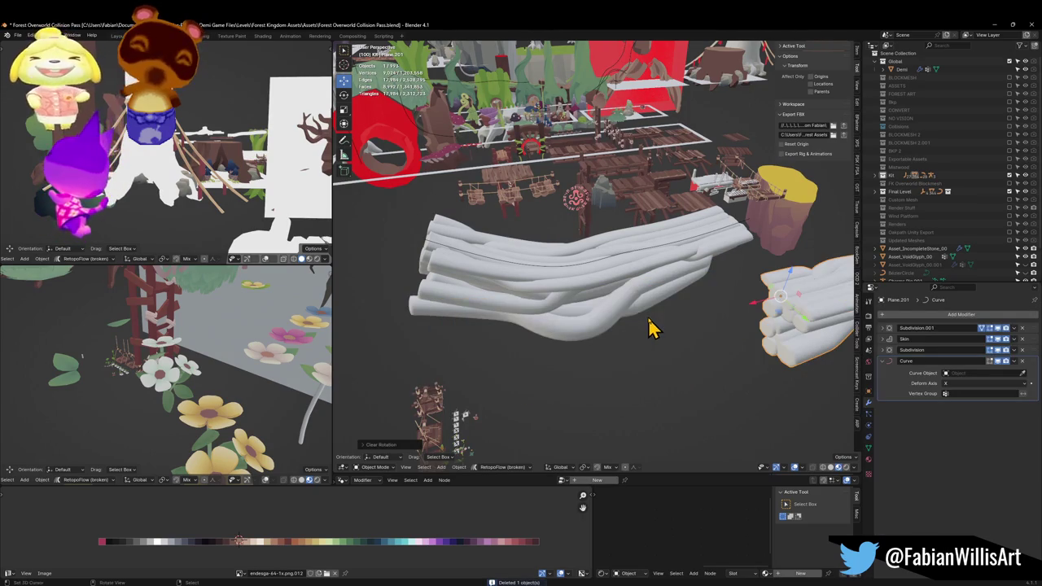
{"action": "key", "text": "ctrl+c"}
{"action": "left_click", "coordinate": [711, 302]}
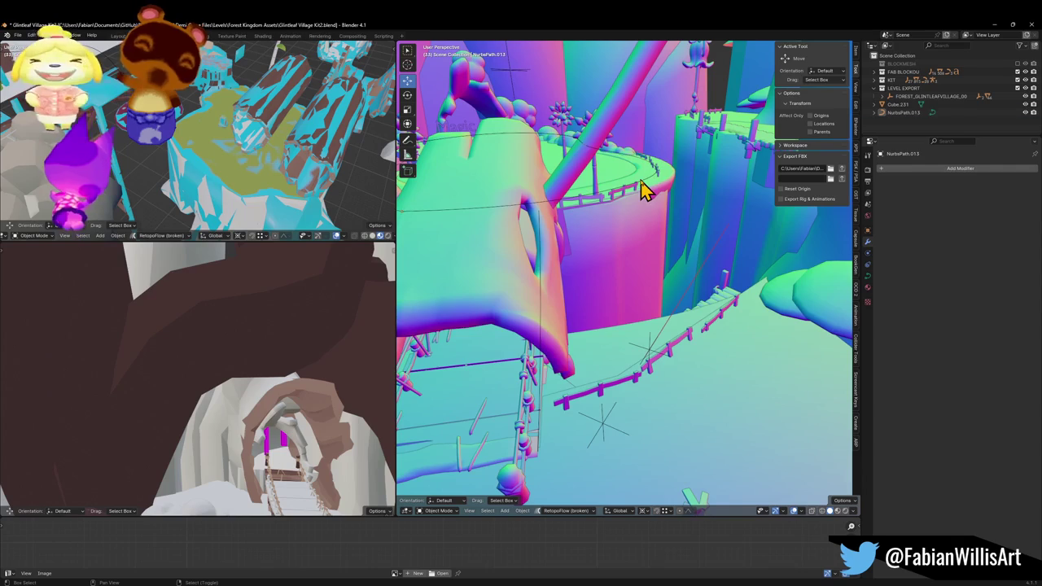
In Glintleaf Village Kit2, isolate NurbsPath.013 in local view
{"action": "left_click", "coordinate": [638, 181], "text": "shift"}
{"action": "key", "text": "KP_Divide"}
{"action": "scroll", "coordinate": [698, 233], "scroll_direction": "up", "scroll_amount": 2}
{"action": "scroll", "coordinate": [672, 258], "scroll_direction": "up", "scroll_amount": 3}
{"action": "mouse_move", "coordinate": [629, 238]}
{"action": "middle_mouse_down"}
{"action": "mouse_move", "coordinate": [651, 296]}
{"action": "mouse_move", "coordinate": [647, 277]}
{"action": "mouse_move", "coordinate": [619, 356]}
{"action": "middle_mouse_up"}
{"action": "left_click", "coordinate": [619, 355]}
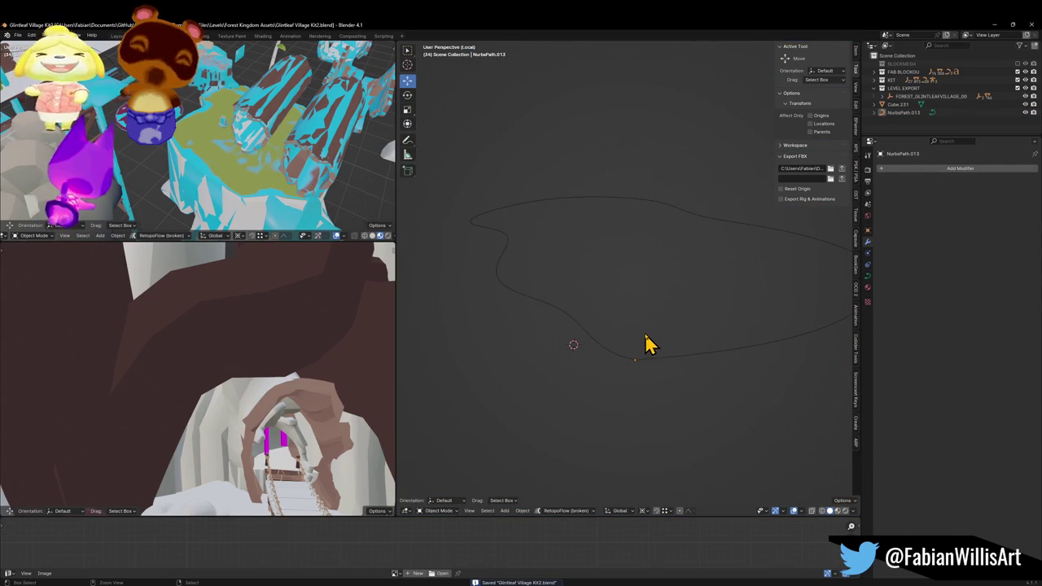
Paste the copied tubes and snap them to the 3D cursor placed on NurbsPath.013
{"action": "left_click", "coordinate": [639, 364]}
{"action": "key", "text": "shift+s"}
{"action": "left_click", "coordinate": [651, 365]}
{"action": "key", "text": "ctrl+v"}
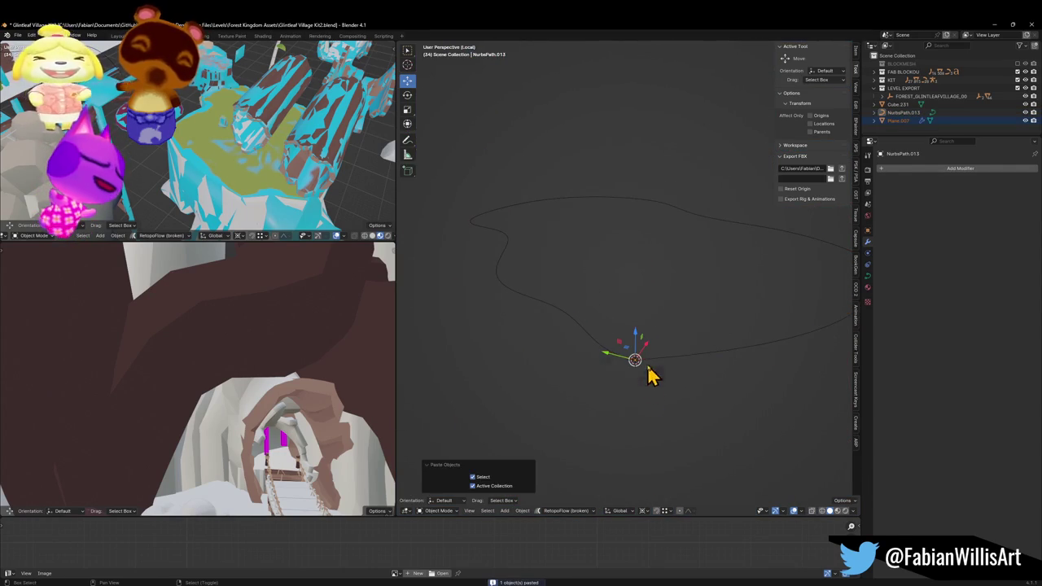
{"action": "key", "text": "shift+s"}
{"action": "left_click", "coordinate": [659, 324]}
{"action": "middle_click_drag", "start_coordinate": [684, 373], "coordinate": [689, 305]}
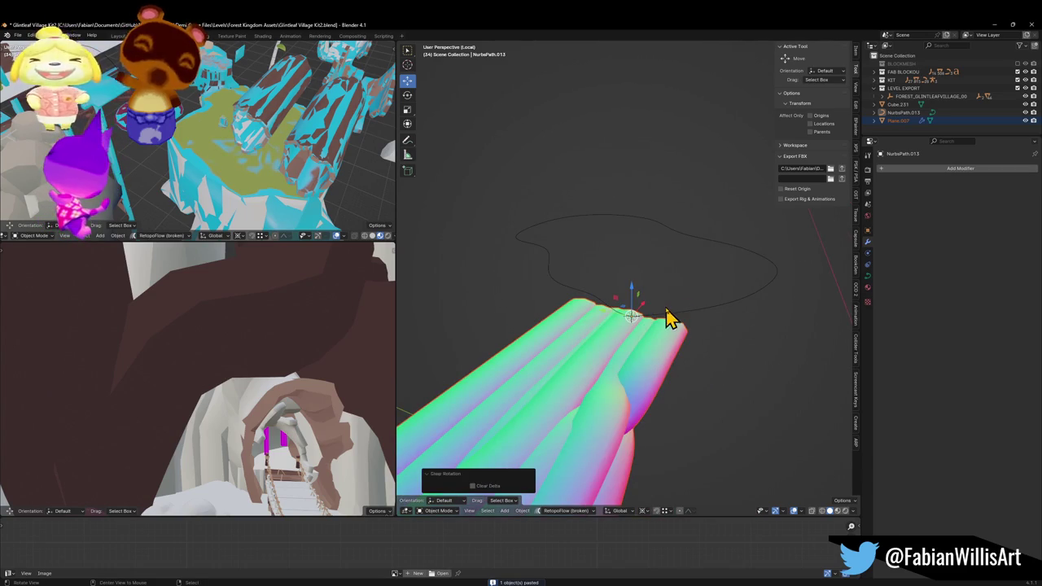
Copy NurbsPath.013's scale and rotation onto the pasted tube mesh
{"action": "left_click", "coordinate": [668, 321]}
{"action": "key", "text": "alt+r"}
{"action": "key", "text": "ctrl+z"}
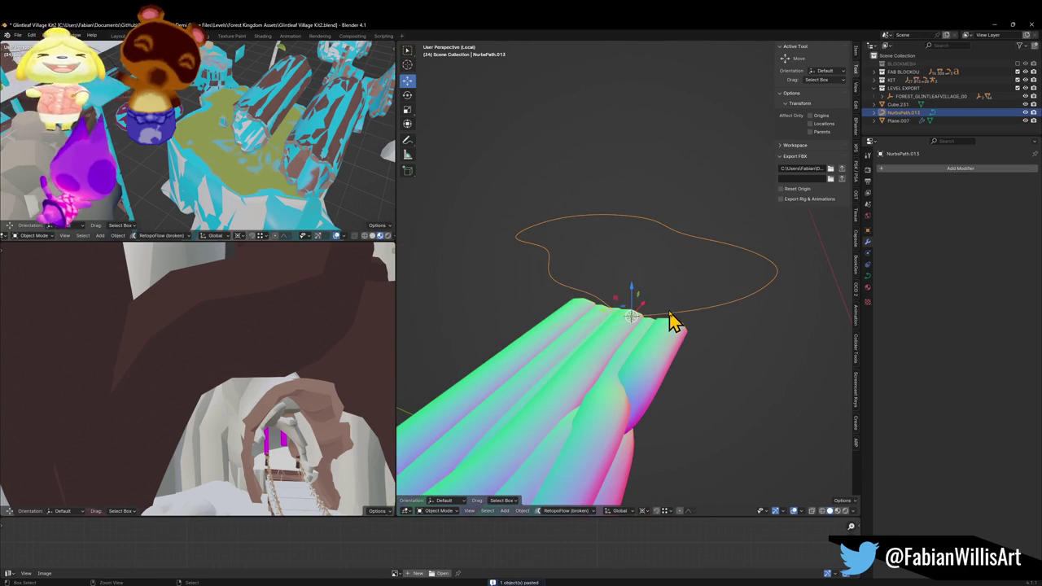
{"action": "left_click", "coordinate": [670, 320], "text": "shift"}
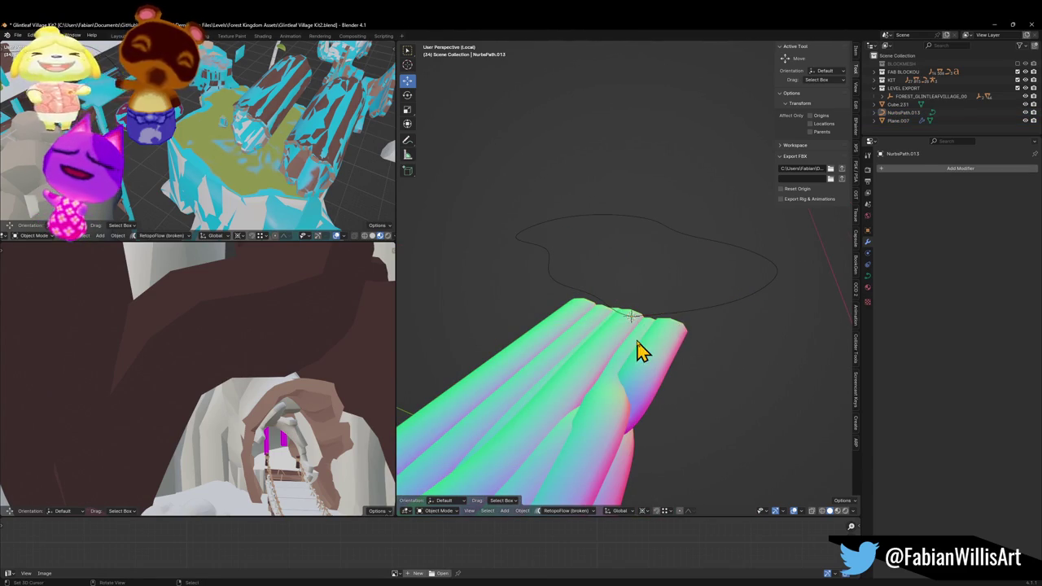
{"action": "left_click", "coordinate": [679, 325], "text": "shift"}
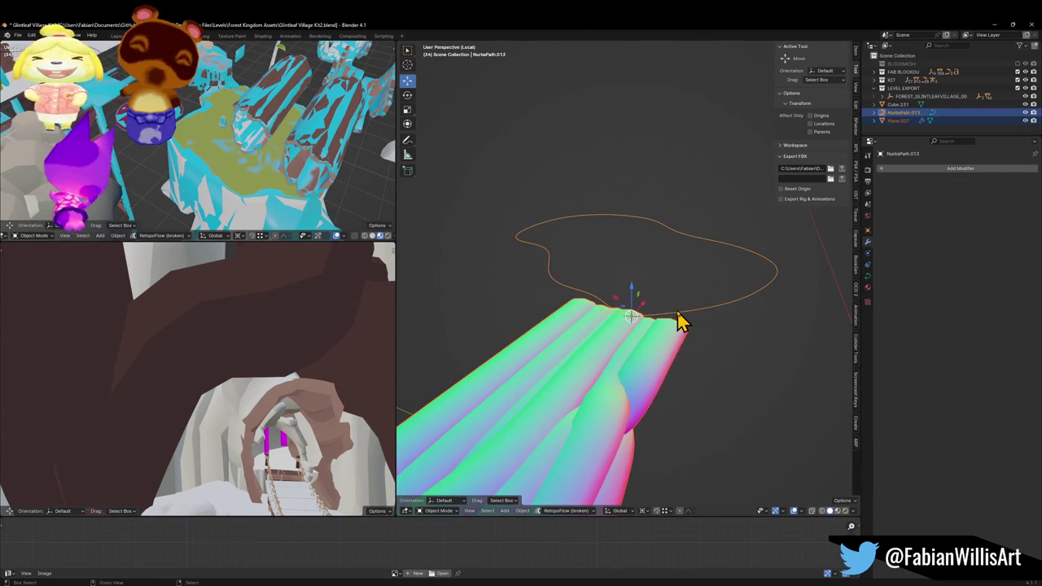
{"action": "key", "text": "ctrl+c"}
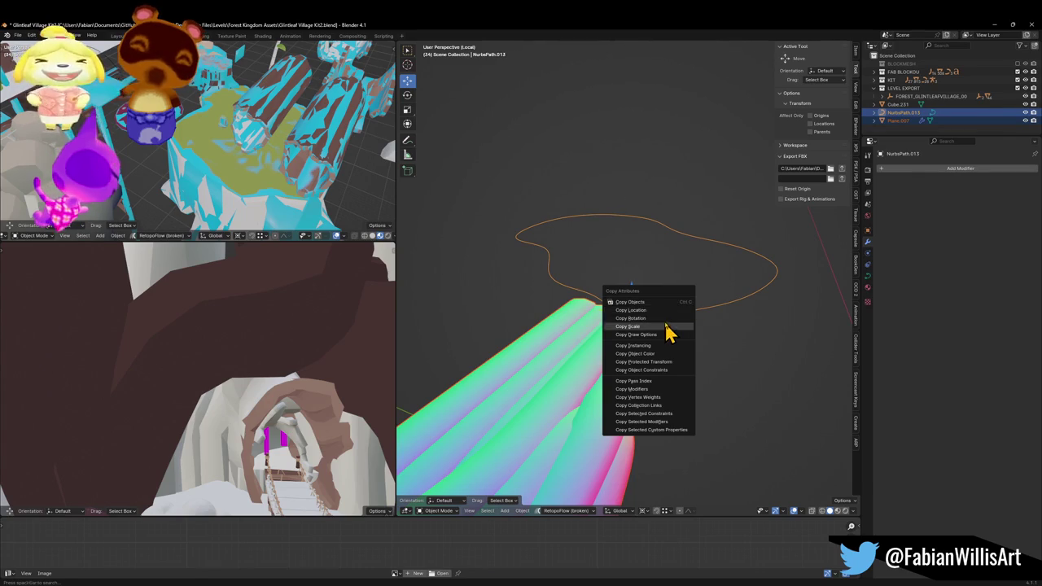
{"action": "left_click", "coordinate": [666, 328]}
{"action": "key", "text": "ctrl+c"}
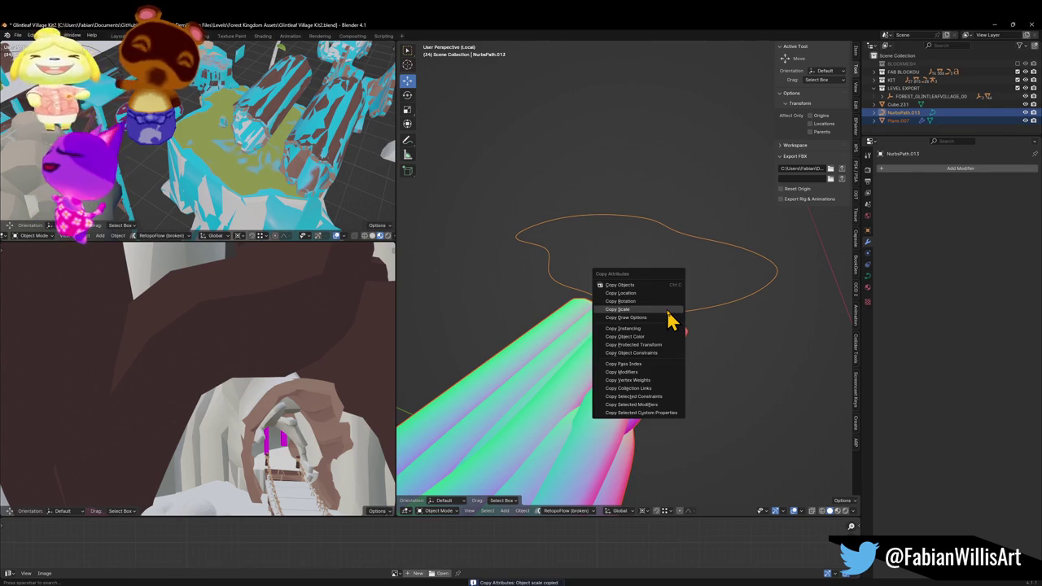
{"action": "left_click", "coordinate": [668, 302]}
Set NurbsPath.013 as the Curve Object of Plane.007's Curve modifier
{"action": "left_click", "coordinate": [614, 332]}
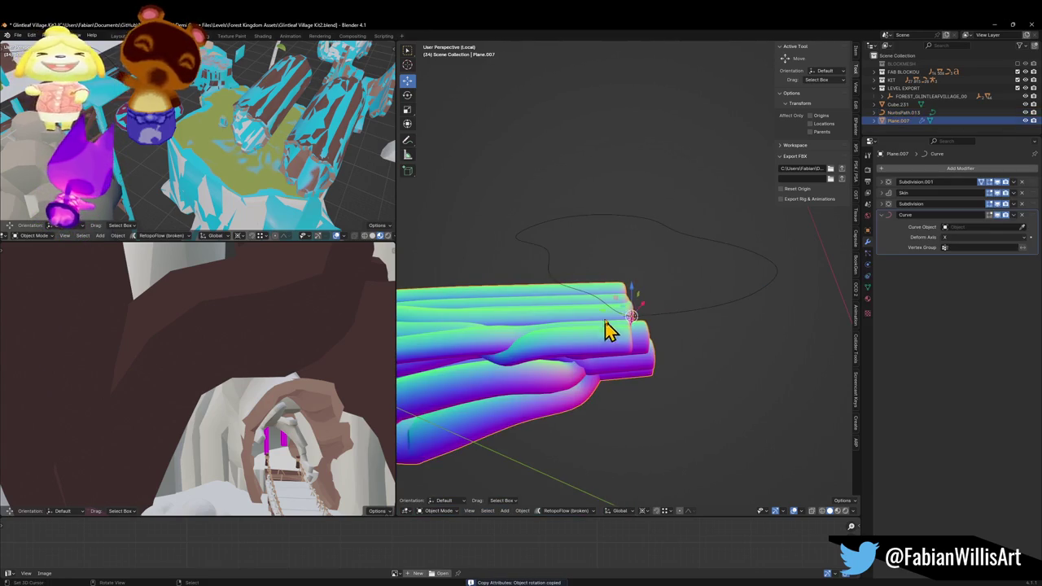
{"action": "middle_click_drag", "start_coordinate": [604, 332], "coordinate": [589, 314]}
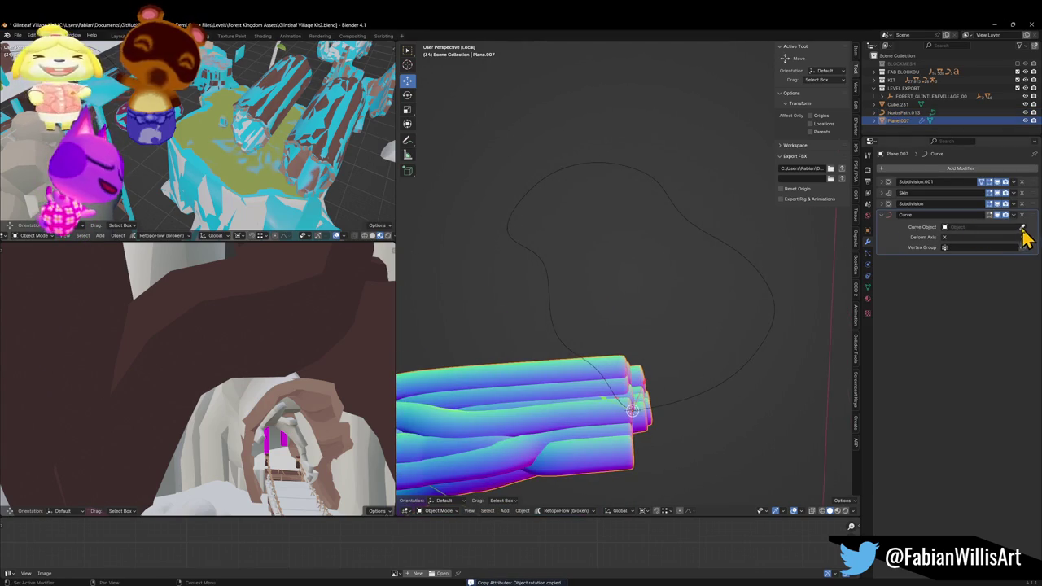
{"action": "left_click", "coordinate": [691, 394]}
{"action": "mouse_move", "coordinate": [689, 405]}
{"action": "middle_mouse_down"}
{"action": "mouse_move", "coordinate": [678, 301]}
{"action": "mouse_move", "coordinate": [688, 321]}
{"action": "middle_mouse_up"}
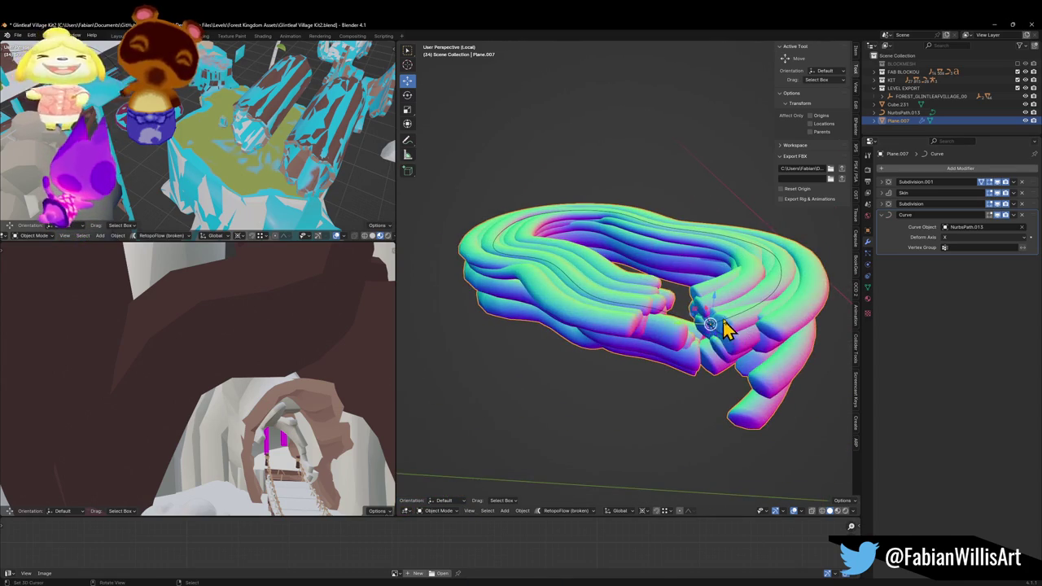
Resize the tube ring, abandon a Z-axis scale, and clear the mesh's scale
{"action": "key", "text": "s"}
{"action": "left_click", "coordinate": [838, 277]}
{"action": "mouse_move", "coordinate": [839, 277]}
{"action": "middle_mouse_down"}
{"action": "mouse_move", "coordinate": [819, 274]}
{"action": "mouse_move", "coordinate": [769, 303]}
{"action": "middle_mouse_up"}
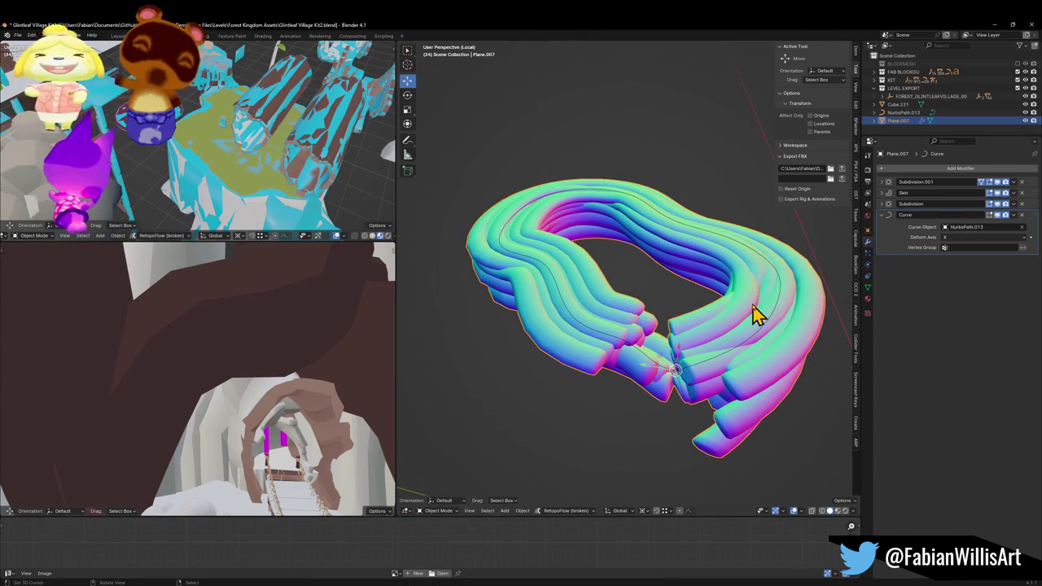
{"action": "key", "text": "s"}
{"action": "key", "text": "z"}
{"action": "right_click", "coordinate": [692, 333]}
{"action": "mouse_move", "coordinate": [691, 334]}
{"action": "middle_mouse_down"}
{"action": "mouse_move", "coordinate": [688, 298]}
{"action": "mouse_move", "coordinate": [672, 291]}
{"action": "mouse_move", "coordinate": [684, 288]}
{"action": "mouse_move", "coordinate": [663, 284]}
{"action": "mouse_move", "coordinate": [739, 295]}
{"action": "mouse_move", "coordinate": [716, 296]}
{"action": "mouse_move", "coordinate": [745, 314]}
{"action": "middle_mouse_up"}
{"action": "key", "text": "alt+s"}
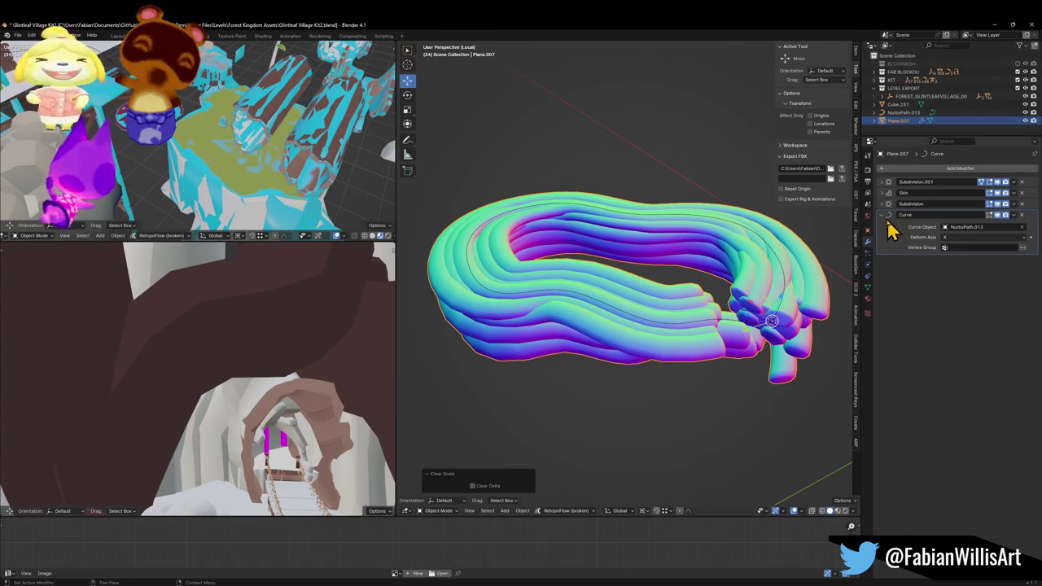
Stretch the ring along Y, then along local X using Normal orientation
{"action": "key", "text": "s"}
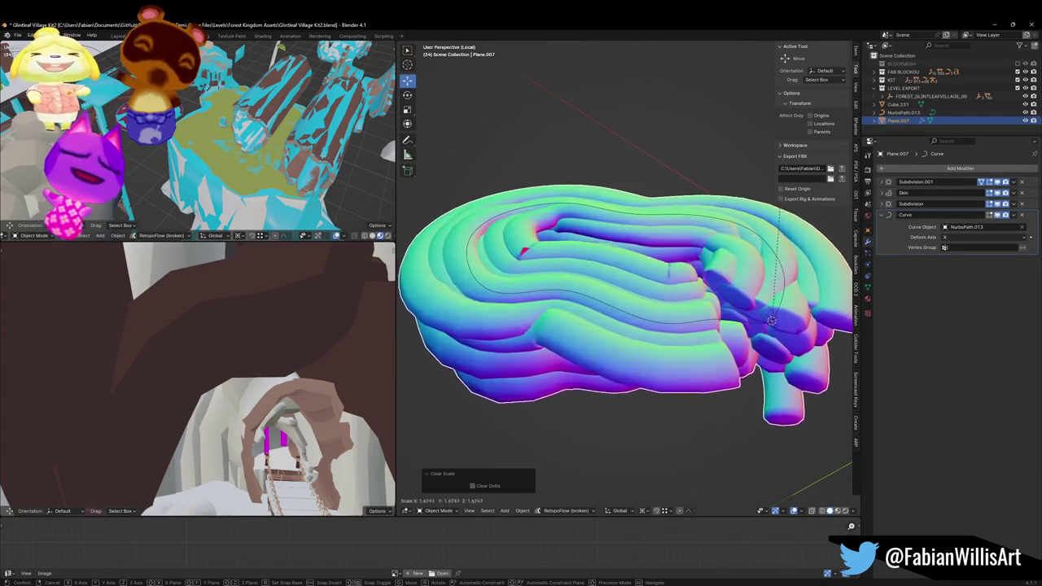
{"action": "key", "text": "y"}
{"action": "left_click", "coordinate": [765, 248]}
{"action": "key", "text": "comma"}
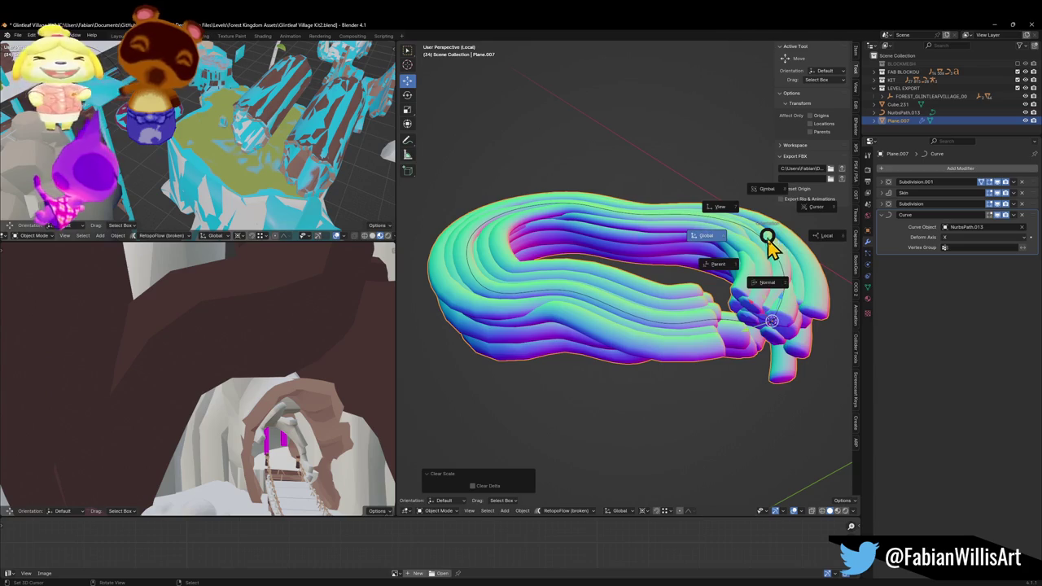
{"action": "left_click", "coordinate": [753, 354]}
{"action": "key", "text": "s"}
{"action": "key", "text": "x"}
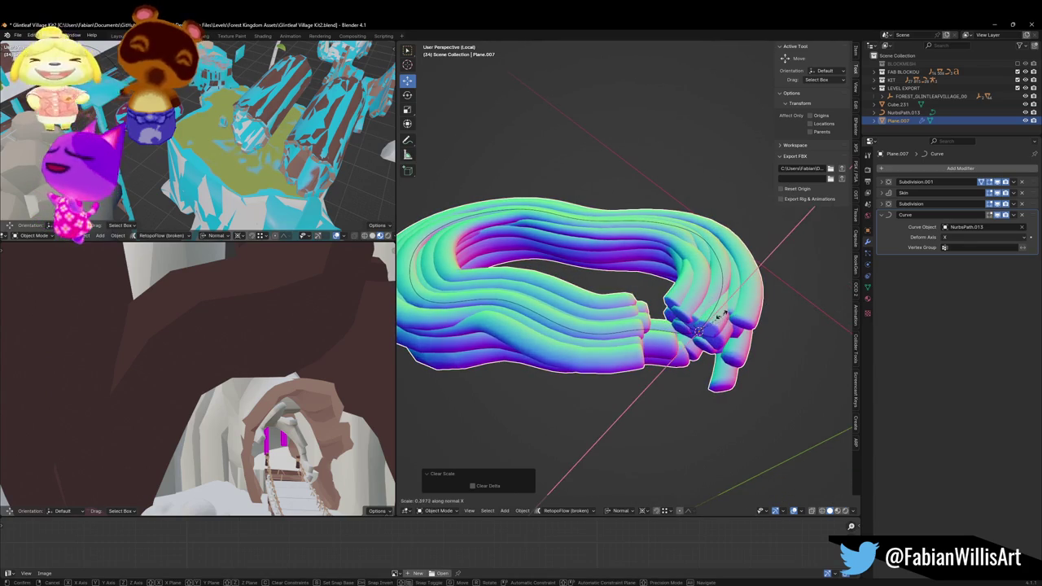
{"action": "left_click", "coordinate": [514, 173]}
Shrink the NurbsPath.013 curve slightly and reselect Plane.007
{"action": "mouse_move", "coordinate": [621, 304]}
{"action": "middle_mouse_down"}
{"action": "mouse_move", "coordinate": [674, 319]}
{"action": "mouse_move", "coordinate": [616, 356]}
{"action": "middle_mouse_up"}
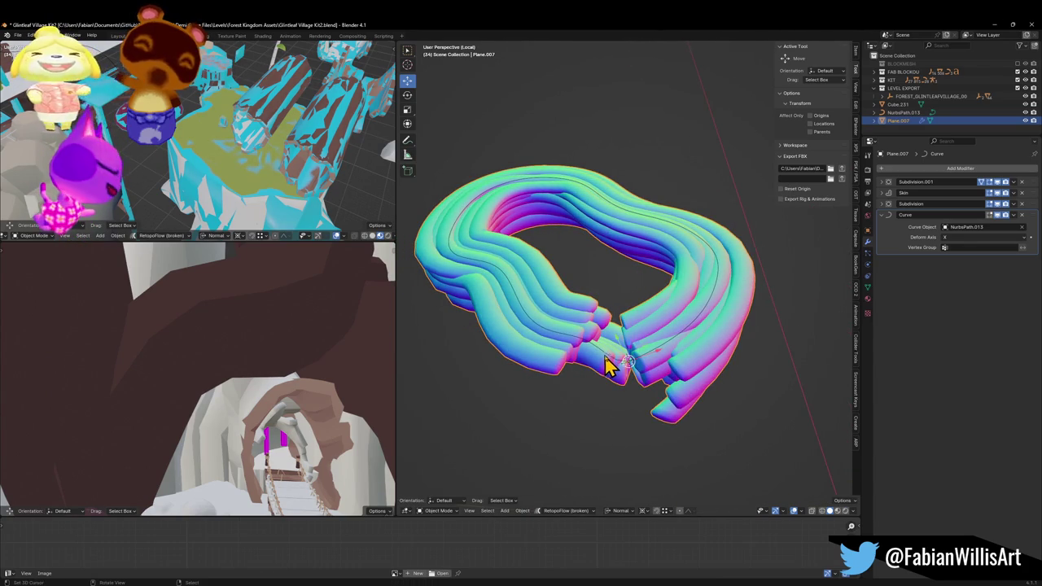
{"action": "left_click", "coordinate": [607, 367]}
{"action": "key", "text": "s"}
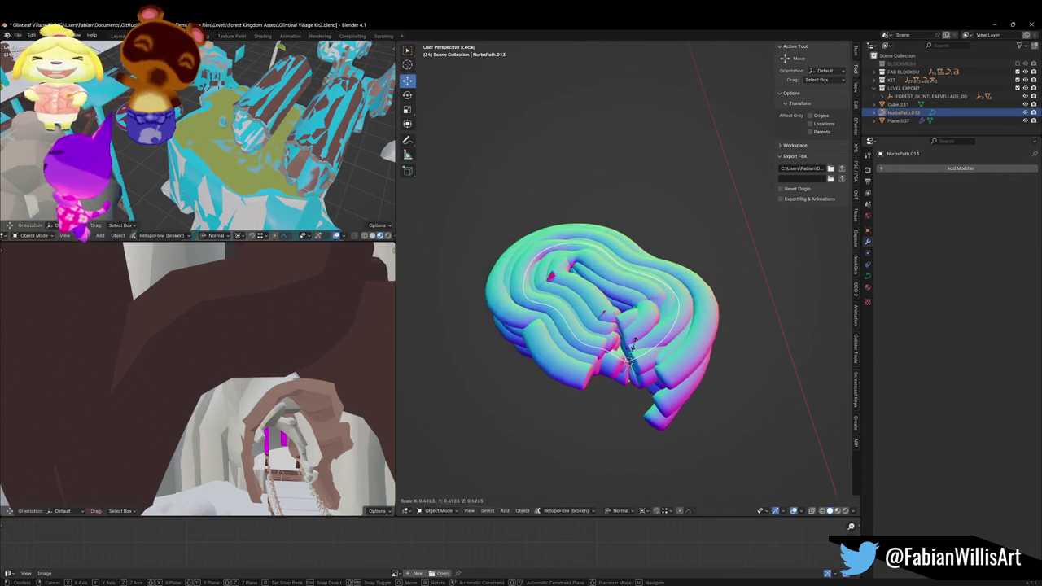
{"action": "left_click", "coordinate": [696, 295]}
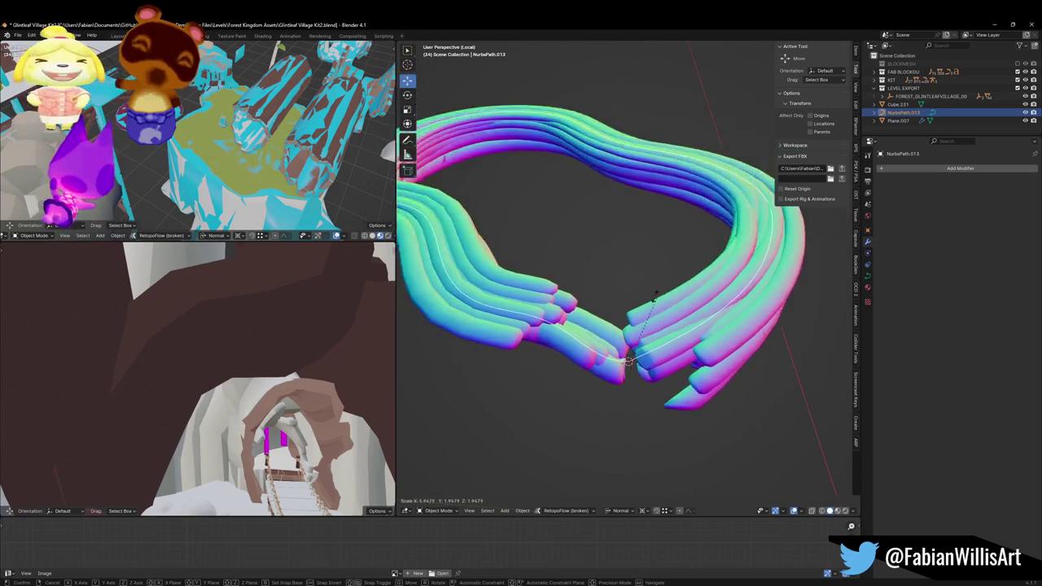
{"action": "middle_click_drag", "start_coordinate": [692, 300], "coordinate": [638, 342]}
{"action": "left_click", "coordinate": [609, 340]}
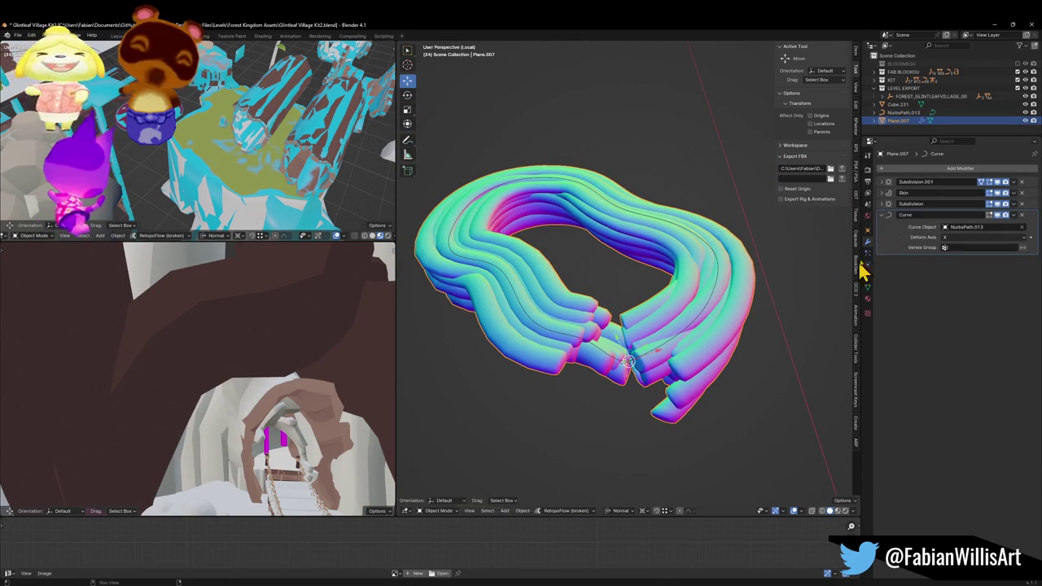
{"action": "key", "text": "ctrl+a"}
Apply rotation and scale to Plane.007 and switch transform orientation back to Global
{"action": "left_click", "coordinate": [677, 330]}
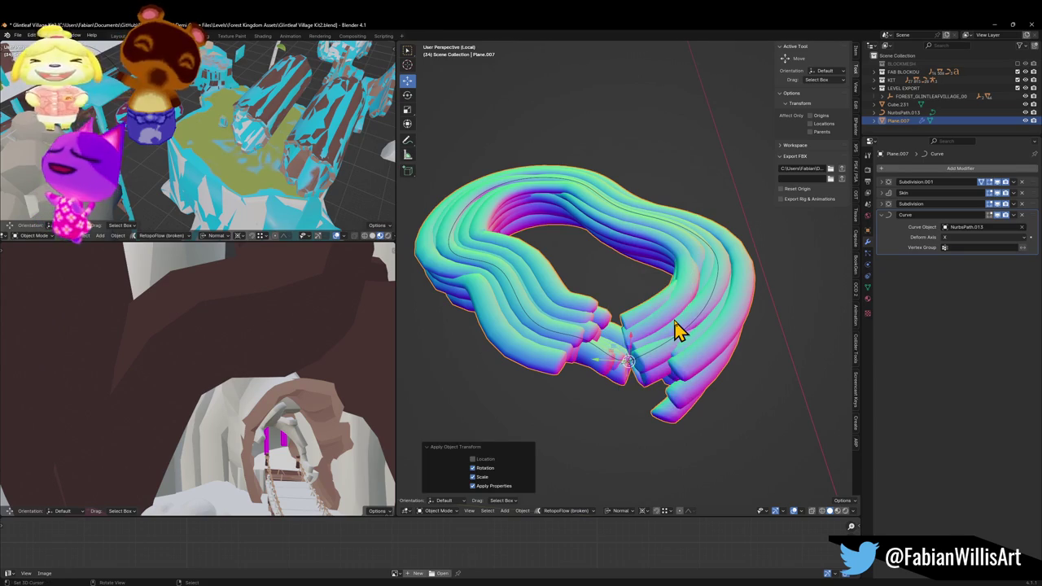
{"action": "key", "text": "s"}
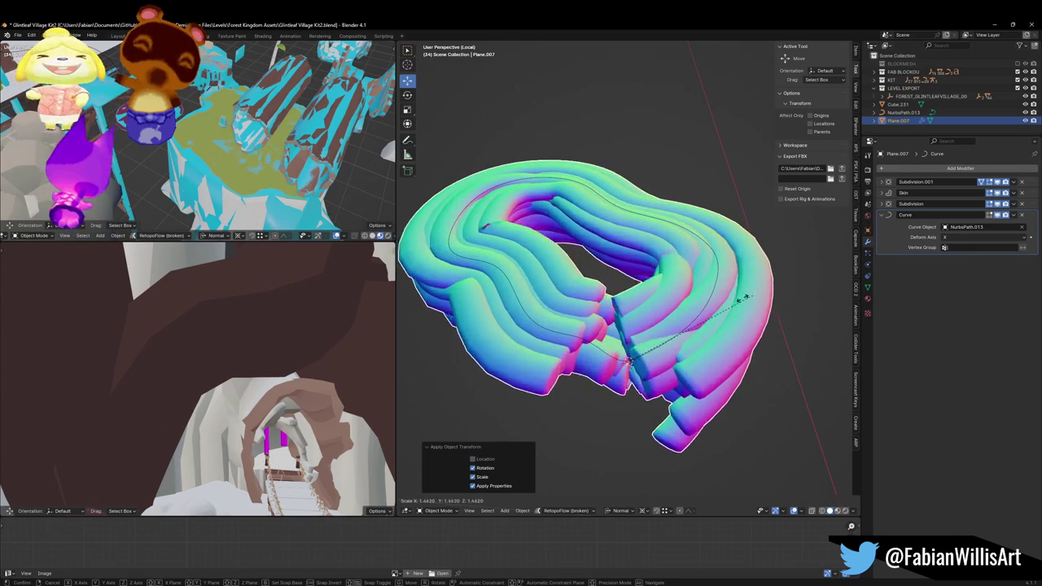
{"action": "key", "text": "y"}
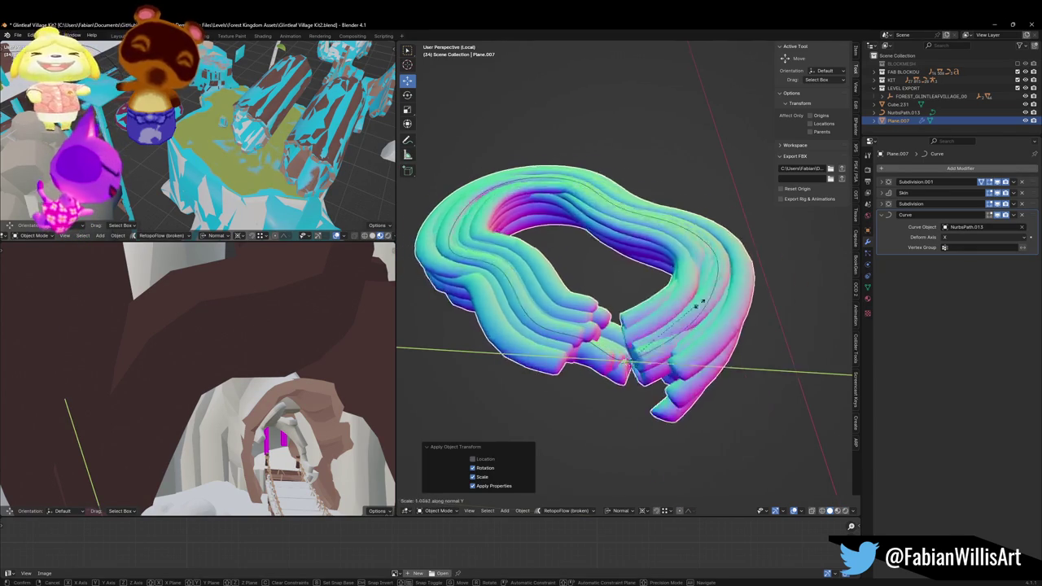
{"action": "right_click", "coordinate": [726, 295]}
{"action": "right_click", "coordinate": [716, 302]}
{"action": "key", "text": "Escape"}
{"action": "key", "text": "comma"}
{"action": "left_click", "coordinate": [669, 311]}
Test stretching the tubes along global Z, undo it, and enter Edit Mode
{"action": "key", "text": "s"}
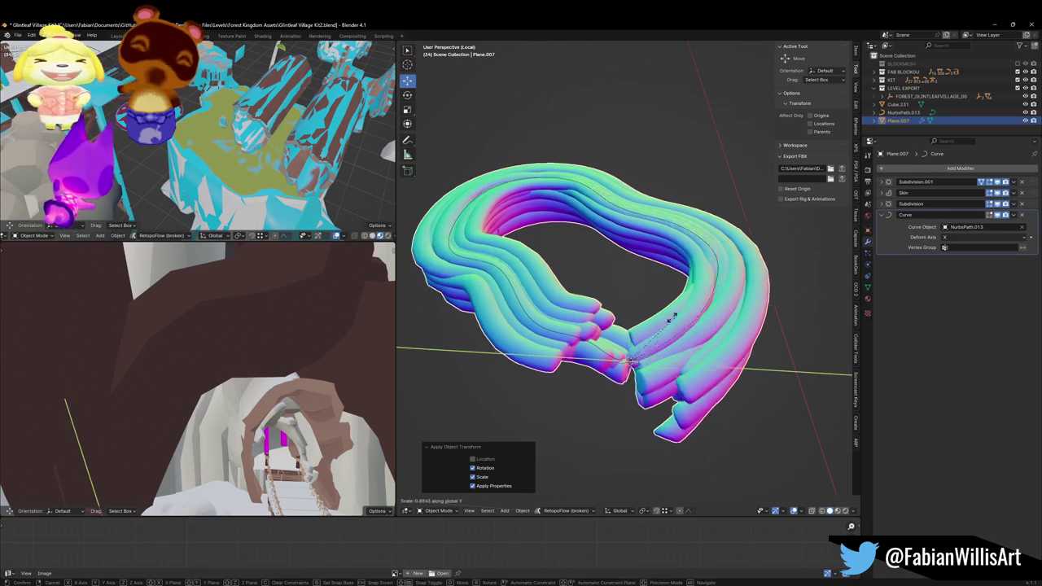
{"action": "right_click", "coordinate": [687, 318]}
{"action": "key", "text": "s"}
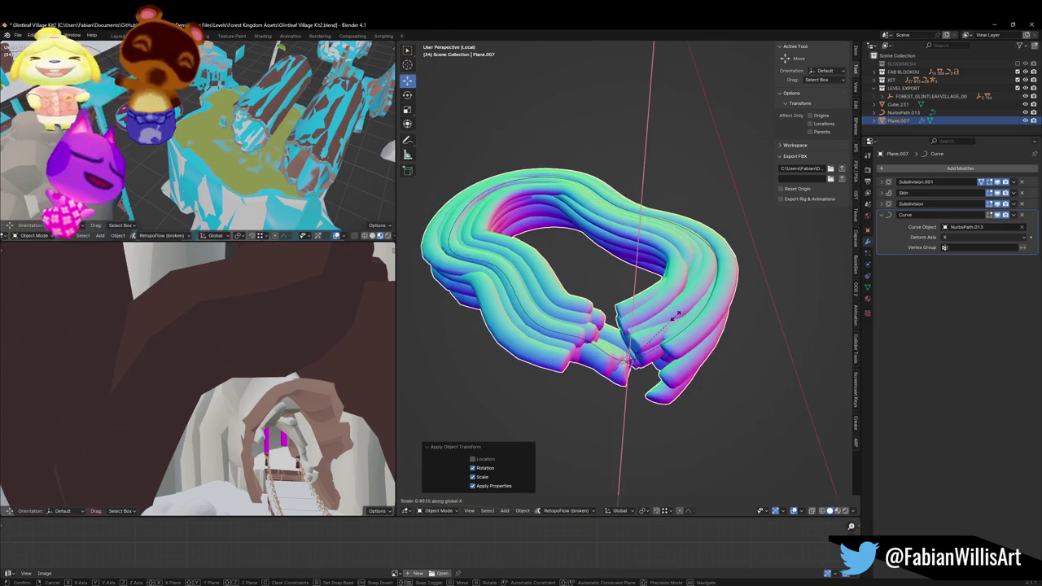
{"action": "key", "text": "z"}
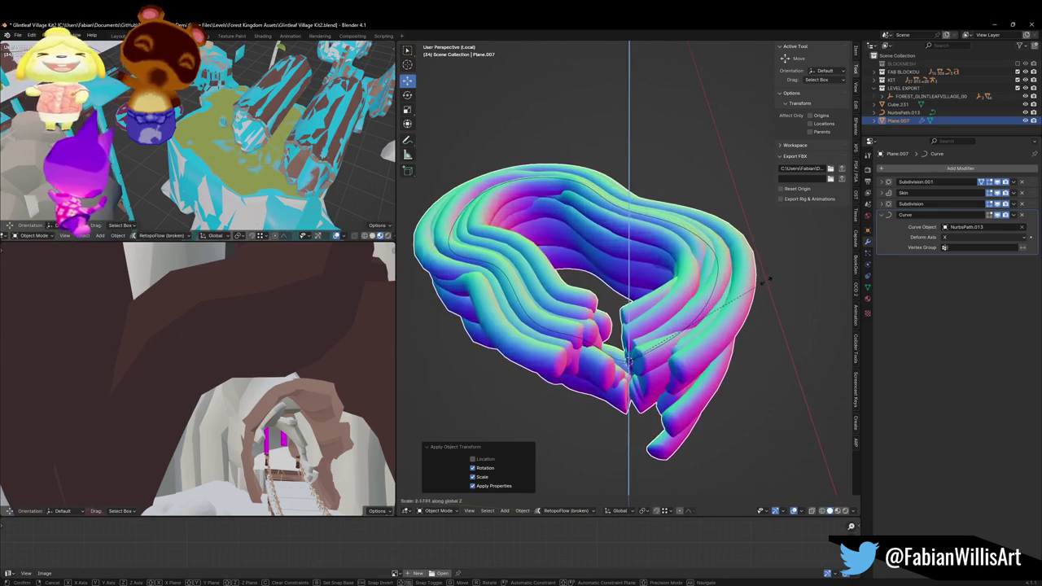
{"action": "left_click", "coordinate": [734, 312]}
{"action": "mouse_move", "coordinate": [734, 313]}
{"action": "middle_mouse_down"}
{"action": "mouse_move", "coordinate": [686, 291]}
{"action": "mouse_move", "coordinate": [705, 293]}
{"action": "mouse_move", "coordinate": [646, 310]}
{"action": "middle_mouse_up"}
{"action": "scroll", "coordinate": [691, 284], "scroll_direction": "down", "scroll_amount": 3}
{"action": "key", "text": "ctrl+z"}
{"action": "scroll", "coordinate": [689, 272], "scroll_direction": "up", "scroll_amount": 5}
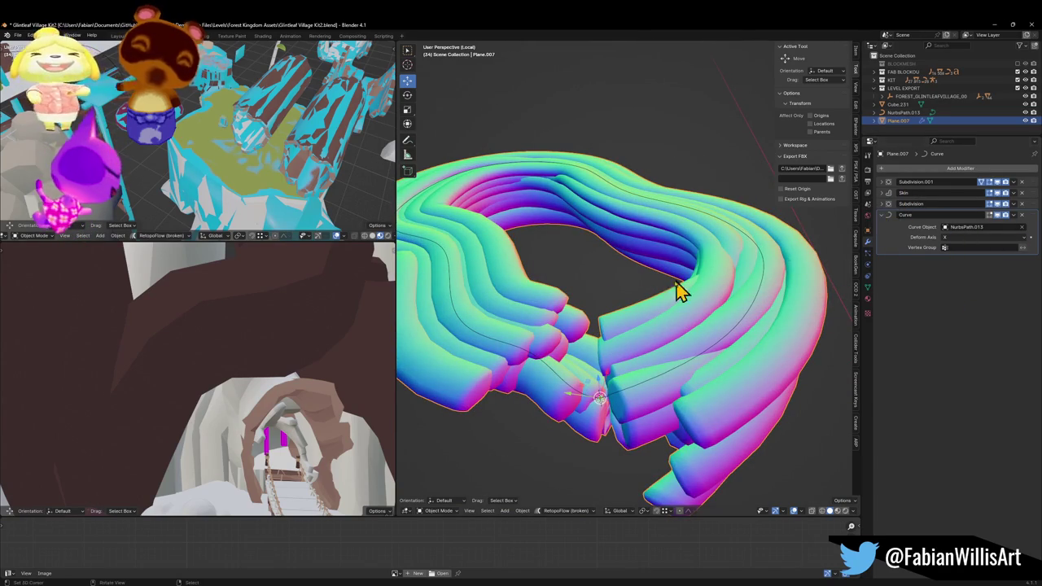
{"action": "key", "text": "Tab"}
{"action": "mouse_move", "coordinate": [672, 282]}
{"action": "middle_mouse_down"}
{"action": "mouse_move", "coordinate": [660, 300]}
{"action": "mouse_move", "coordinate": [656, 274]}
{"action": "mouse_move", "coordinate": [666, 300]}
{"action": "mouse_move", "coordinate": [703, 293]}
{"action": "mouse_move", "coordinate": [644, 289]}
{"action": "mouse_move", "coordinate": [682, 297]}
{"action": "middle_mouse_up"}
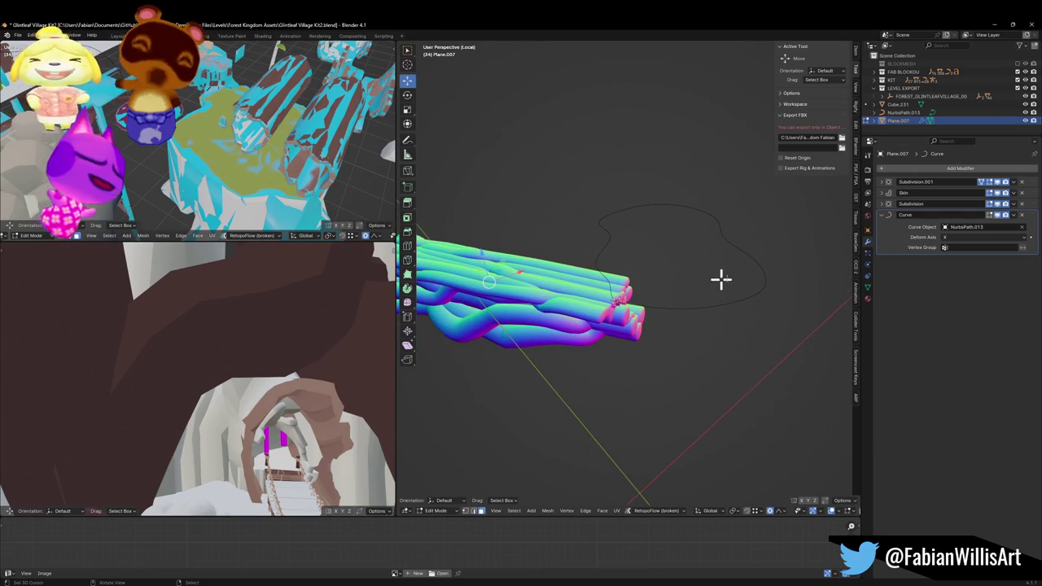
Show the curve deformation while editing and reposition the 3D cursor
{"action": "left_click", "coordinate": [990, 216]}
{"action": "middle_click_drag", "start_coordinate": [643, 281], "coordinate": [666, 289]}
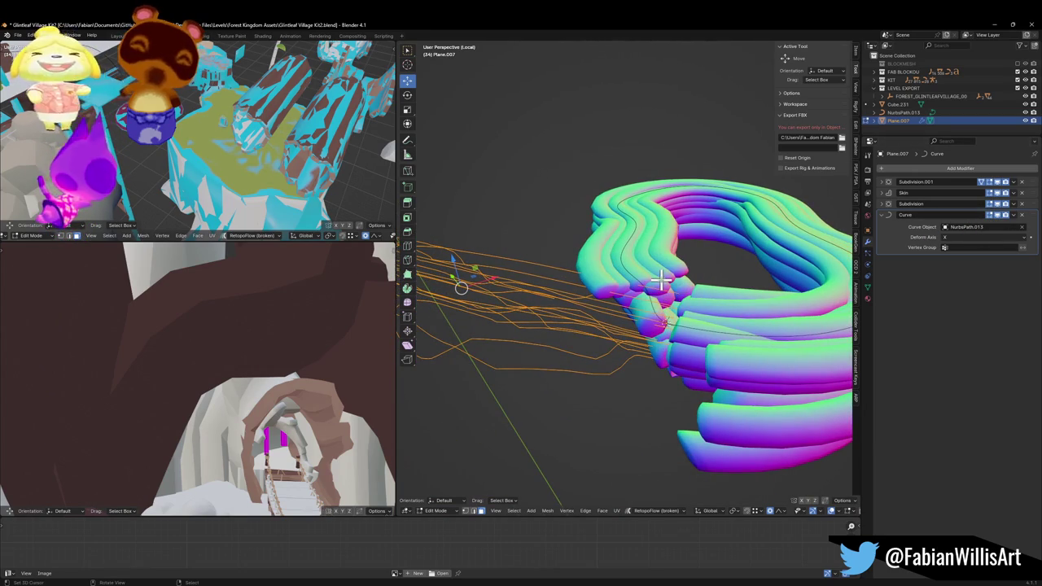
{"action": "key", "text": "shift+s"}
{"action": "left_click", "coordinate": [674, 312]}
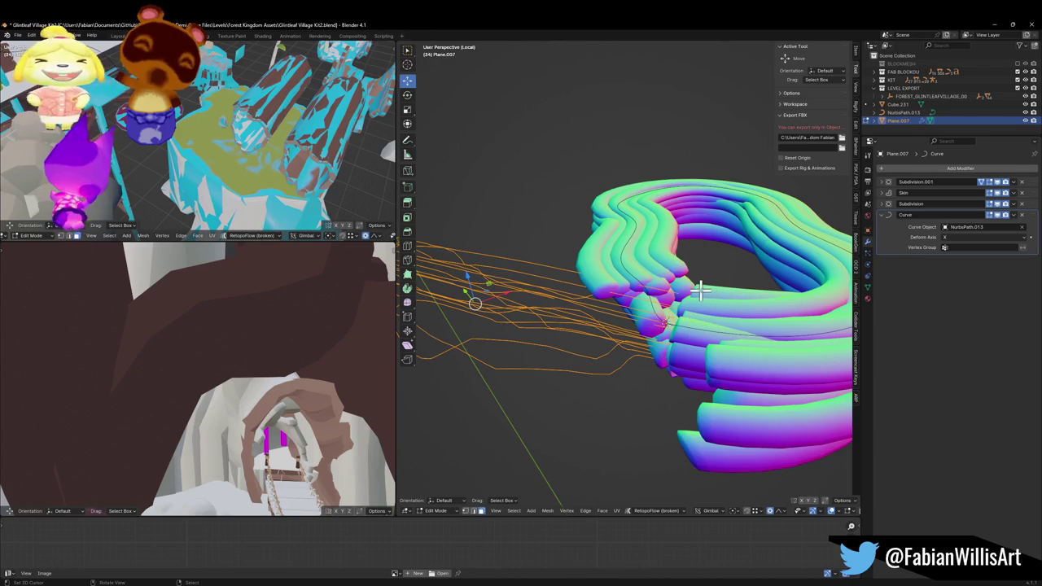
{"action": "mouse_move", "coordinate": [806, 286]}
{"action": "middle_mouse_down"}
{"action": "mouse_move", "coordinate": [689, 274]}
{"action": "mouse_move", "coordinate": [679, 303]}
{"action": "middle_mouse_up"}
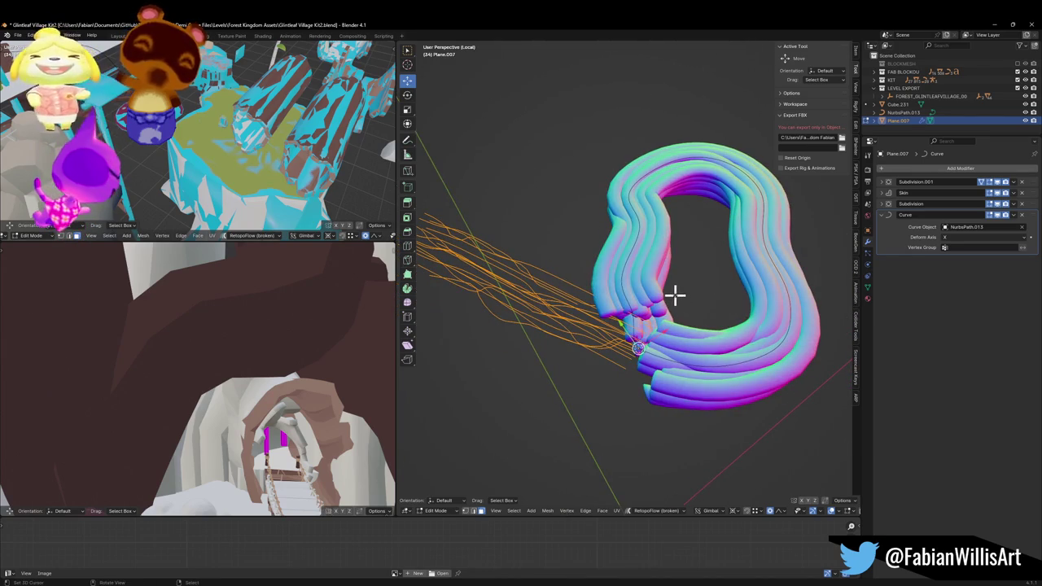
{"action": "left_click", "coordinate": [659, 382]}
{"action": "scroll", "coordinate": [697, 325], "scroll_direction": "up", "scroll_amount": 5}
{"action": "mouse_move", "coordinate": [698, 325]}
{"action": "middle_mouse_down"}
{"action": "mouse_move", "coordinate": [675, 305]}
{"action": "mouse_move", "coordinate": [700, 303]}
{"action": "middle_mouse_up"}
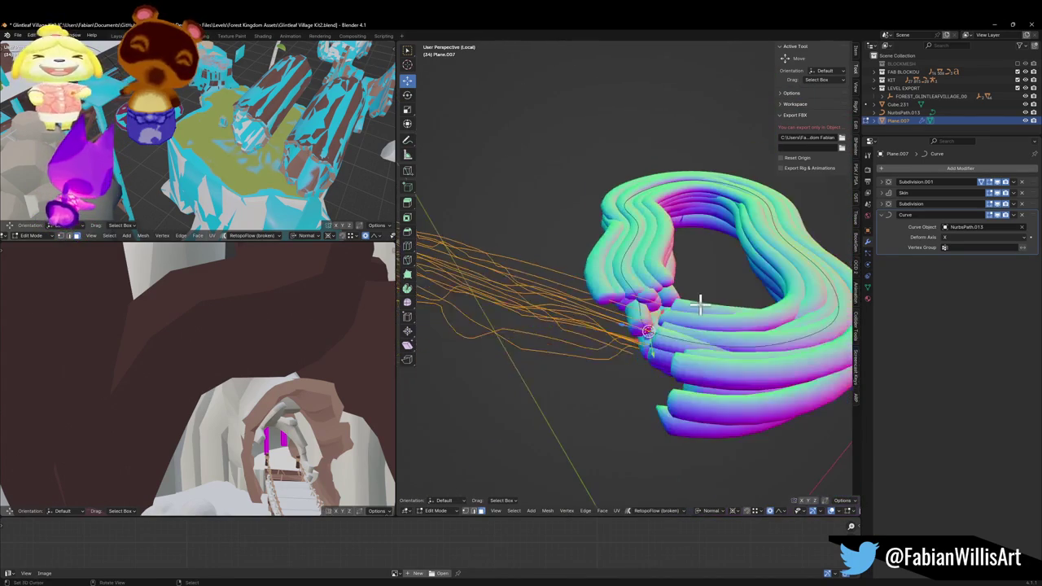
Scale the selected root strands down and set the pivot to Individual Origins
{"action": "key", "text": "s"}
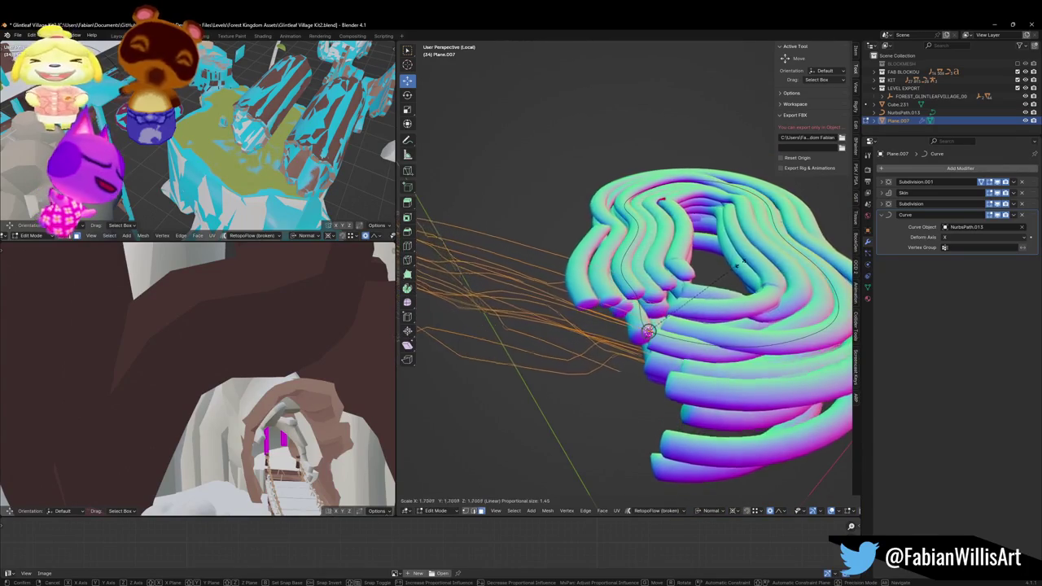
{"action": "left_click", "coordinate": [692, 285]}
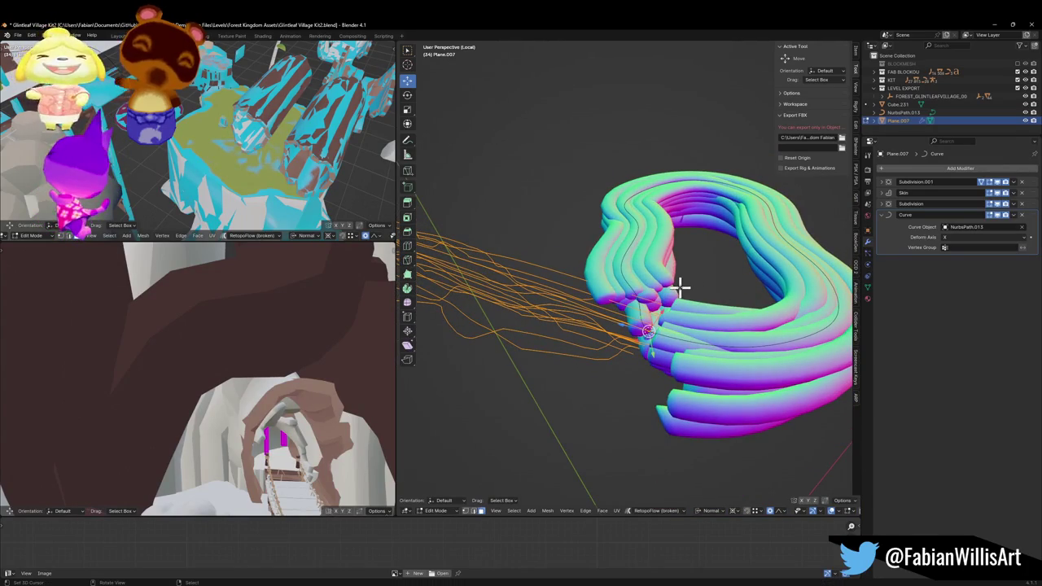
{"action": "key", "text": "period"}
{"action": "left_click", "coordinate": [663, 386]}
{"action": "key", "text": "g"}
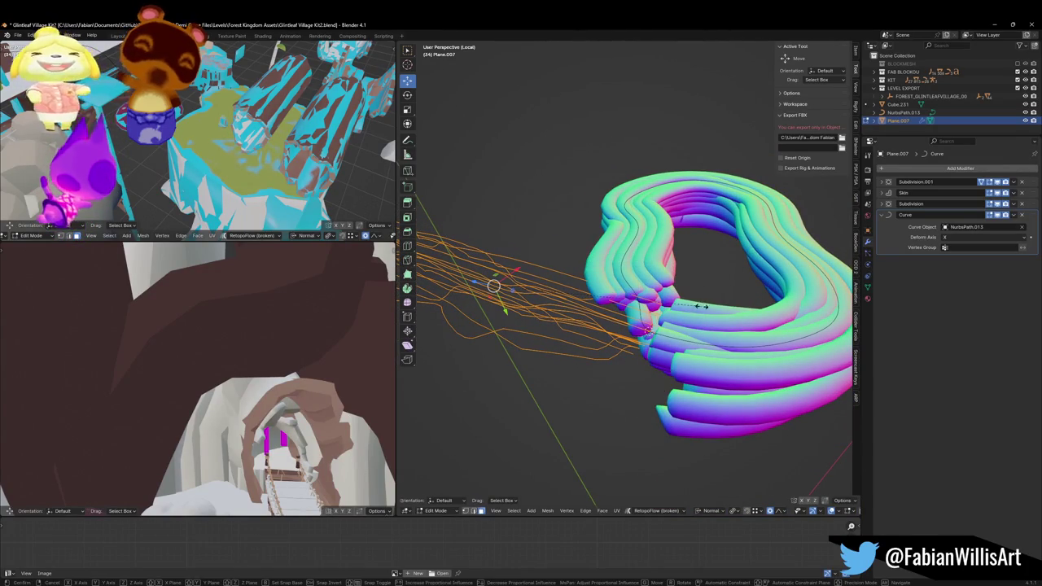
{"action": "key", "text": "Return"}
{"action": "scroll", "coordinate": [626, 301], "scroll_direction": "down", "scroll_amount": 3}
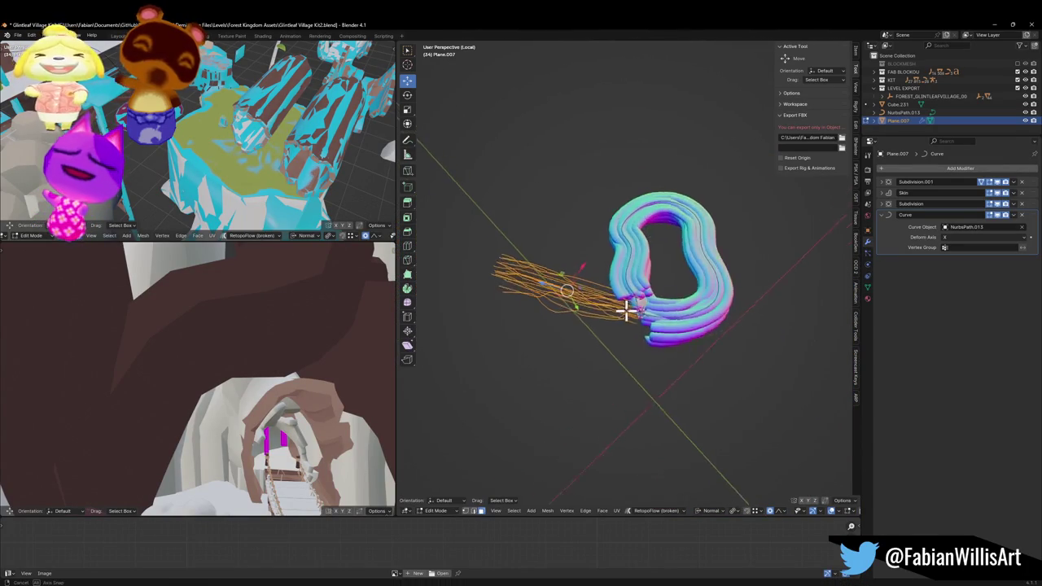
{"action": "left_click", "coordinate": [647, 308]}
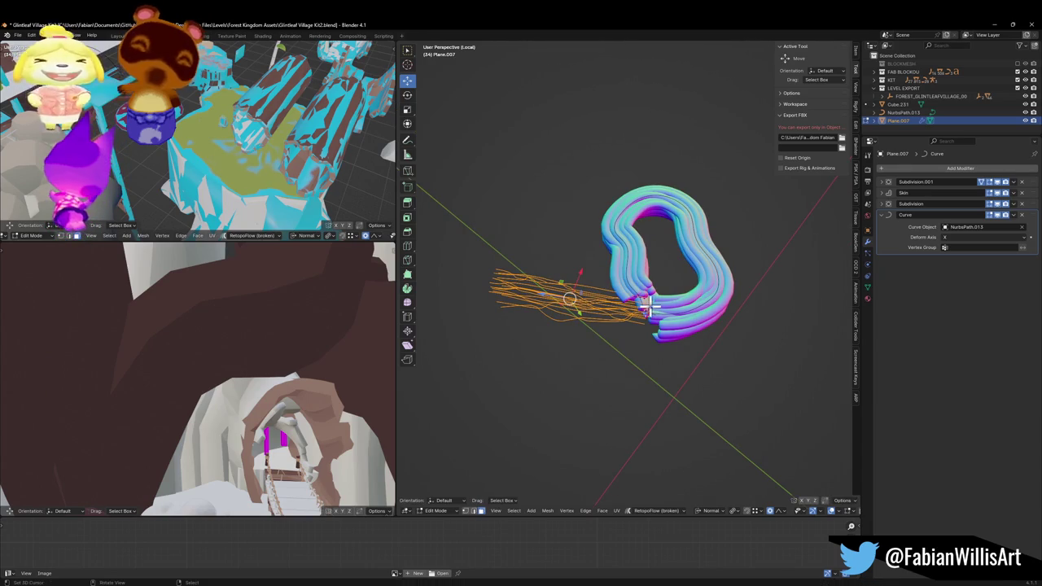
Scale the strands along their normal X axis, then view from the top
{"action": "key", "text": "s"}
{"action": "key", "text": "x"}
{"action": "left_click", "coordinate": [680, 306]}
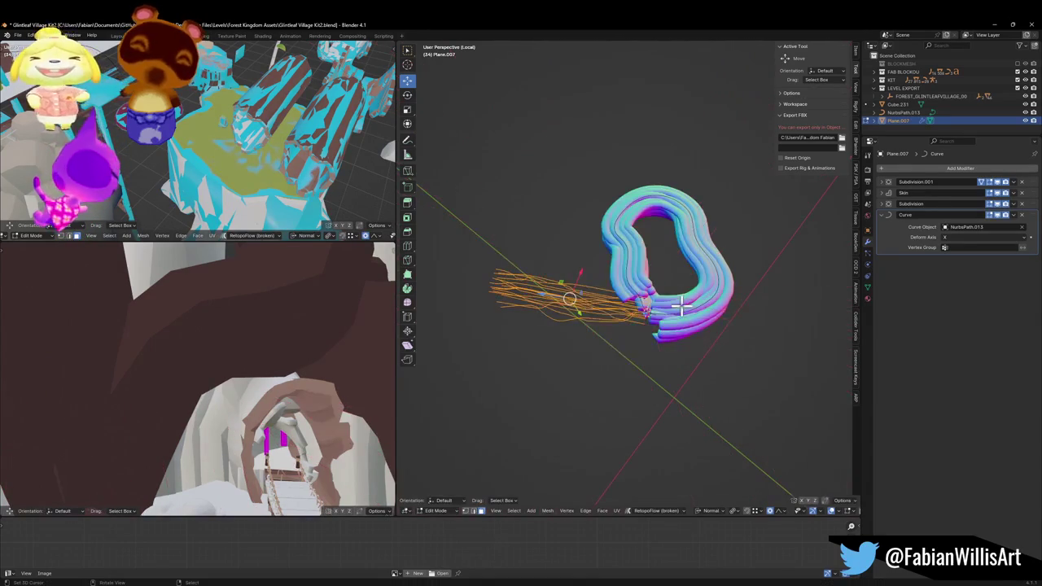
{"action": "key", "text": "KP_7"}
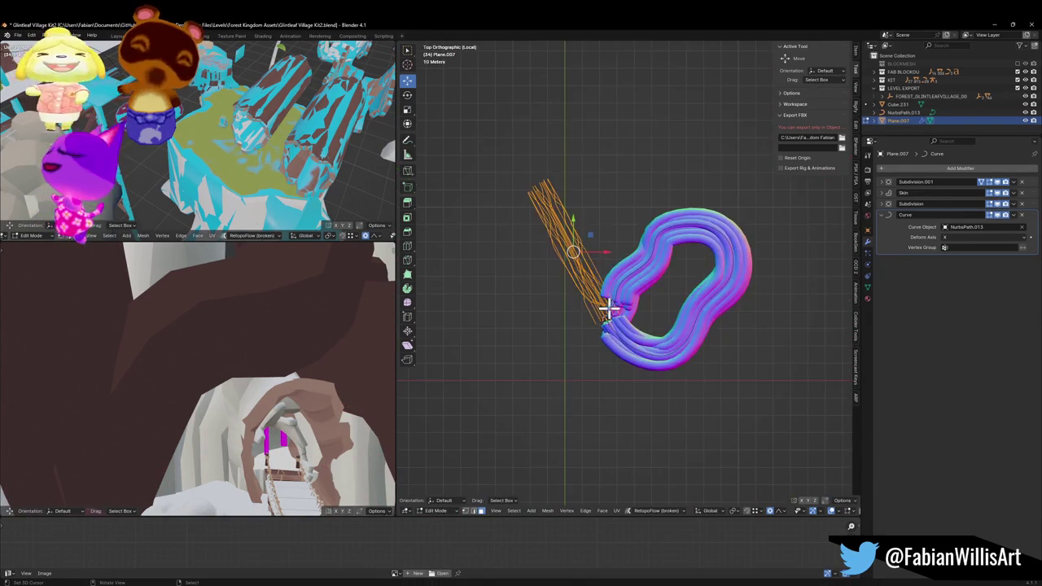
Select a strand's upper end, try moving it, cancel, and exit Edit Mode
{"action": "key", "text": "alt+a"}
{"action": "key", "text": "l"}
{"action": "key", "text": "c"}
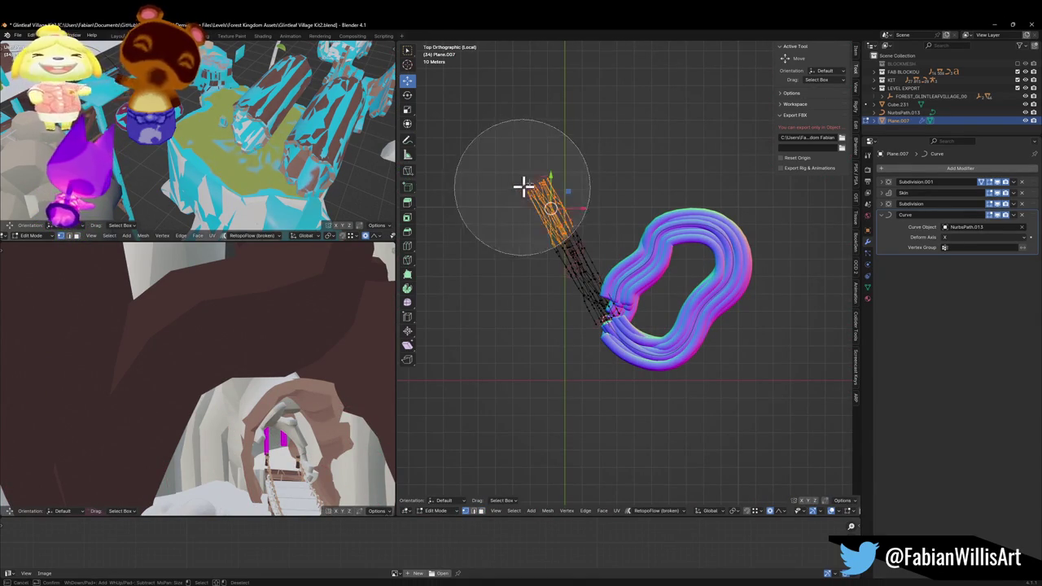
{"action": "left_click_drag", "start_coordinate": [524, 186], "coordinate": [544, 172]}
{"action": "right_click", "coordinate": [544, 171]}
{"action": "key", "text": "g"}
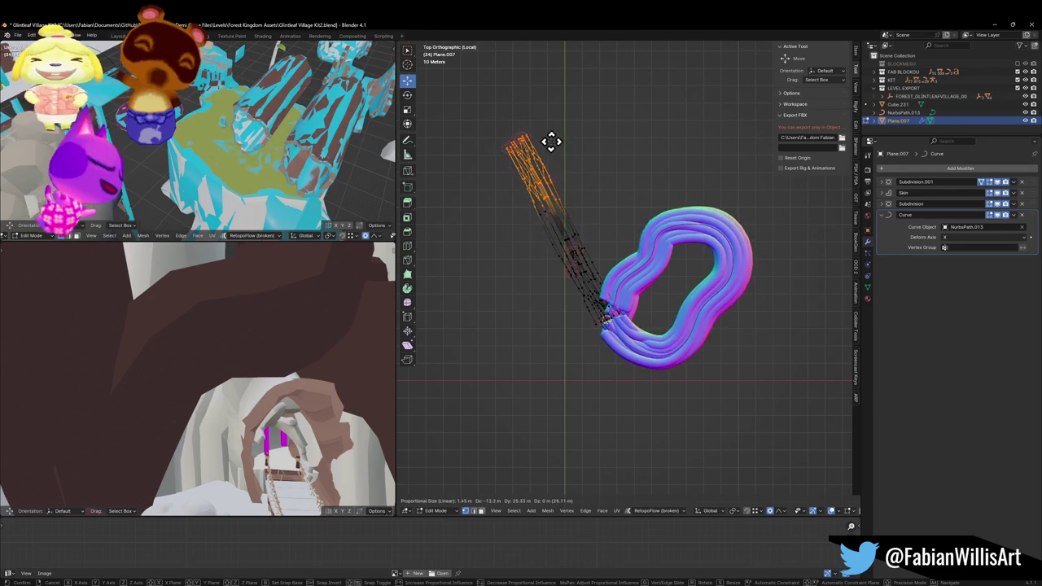
{"action": "right_click", "coordinate": [508, 68]}
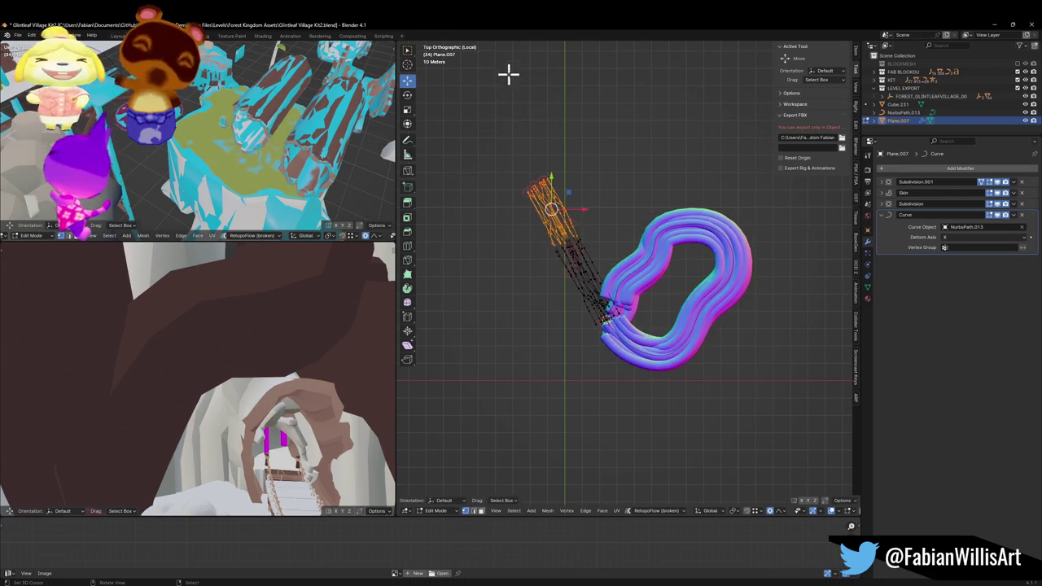
{"action": "key", "text": "Tab"}
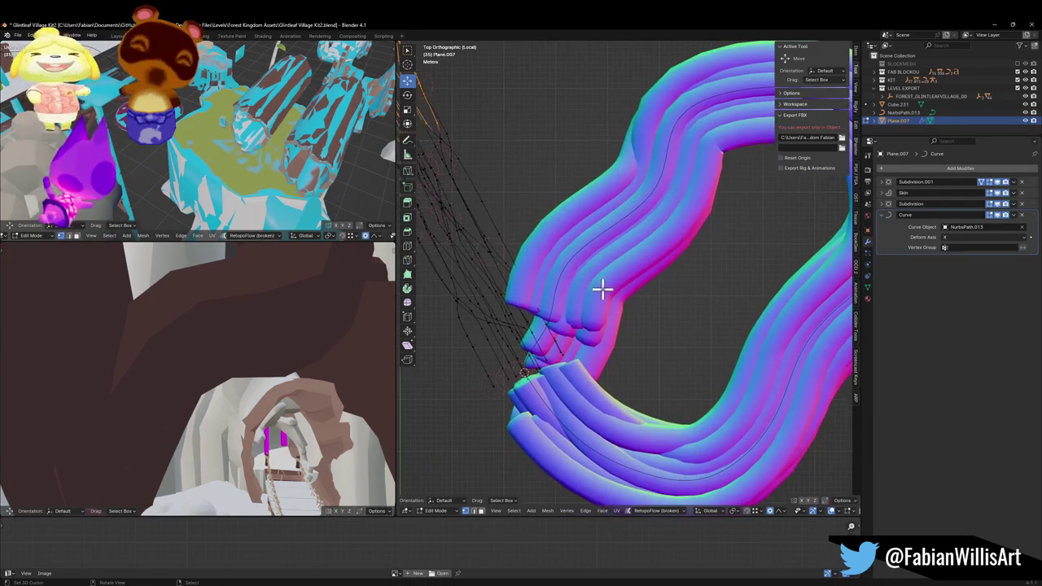
Delete one control point from the NurbsPath.013 curve
{"action": "left_click", "coordinate": [541, 337]}
{"action": "key", "text": "Tab"}
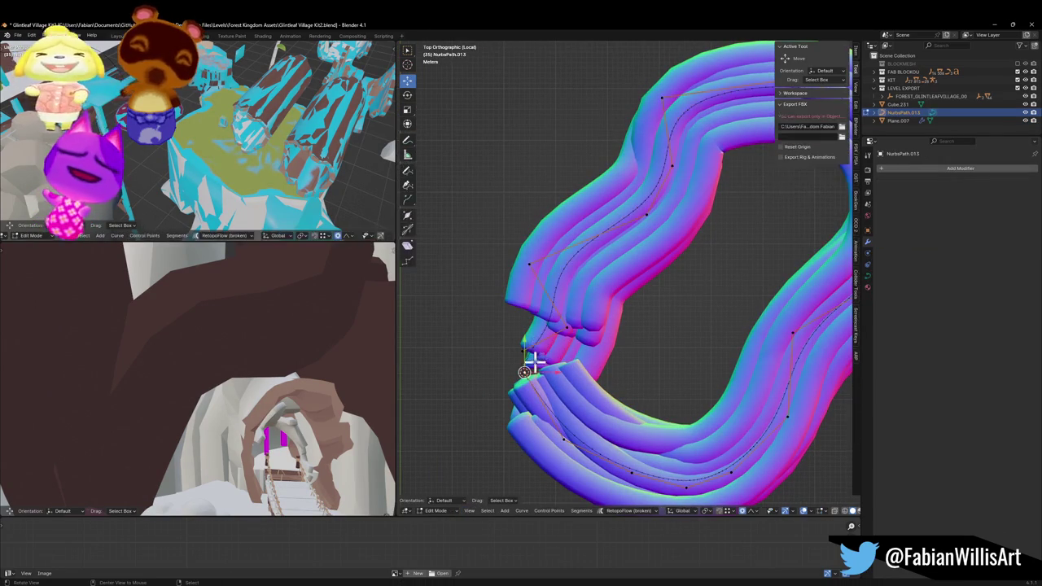
{"action": "scroll", "coordinate": [544, 346], "scroll_direction": "up", "scroll_amount": 2}
{"action": "scroll", "coordinate": [609, 341], "scroll_direction": "up", "scroll_amount": 2}
{"action": "key", "text": "x"}
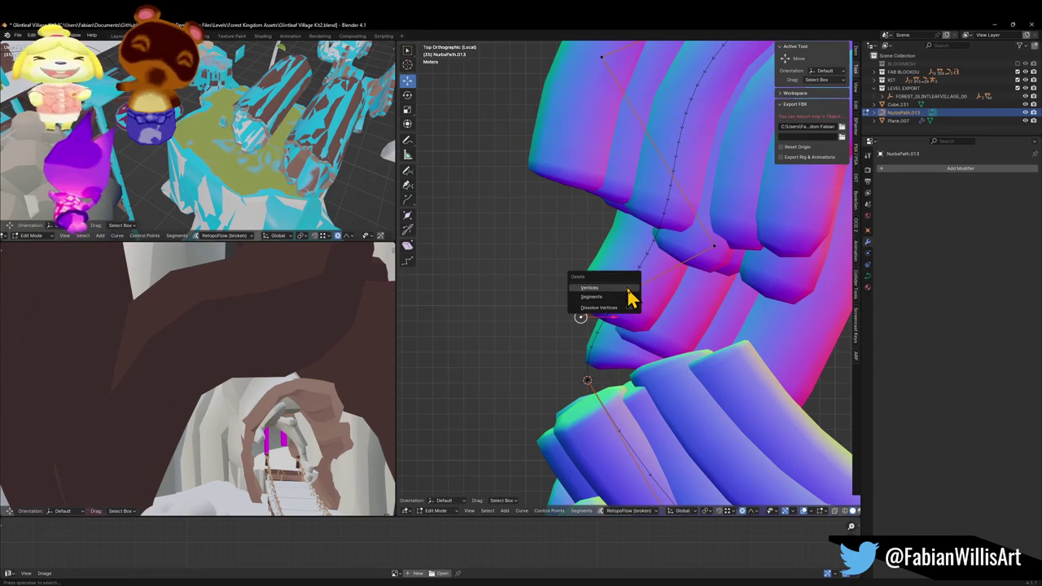
{"action": "left_click", "coordinate": [620, 293]}
Move the curve's control points near the ring's gap with proportional falloff
{"action": "key", "text": "g"}
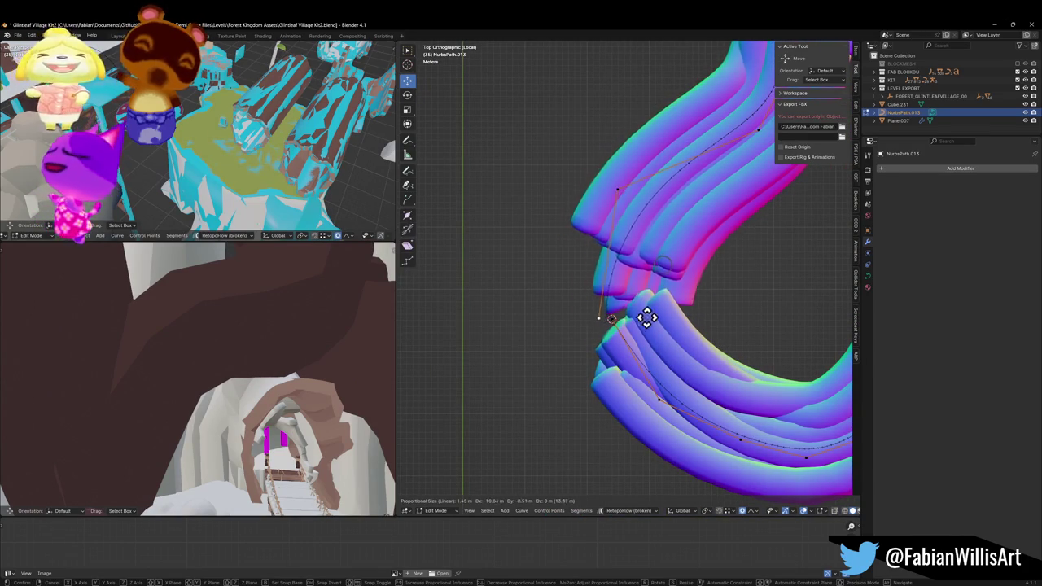
{"action": "left_click", "coordinate": [651, 297]}
{"action": "left_click", "coordinate": [619, 189]}
{"action": "key", "text": "g"}
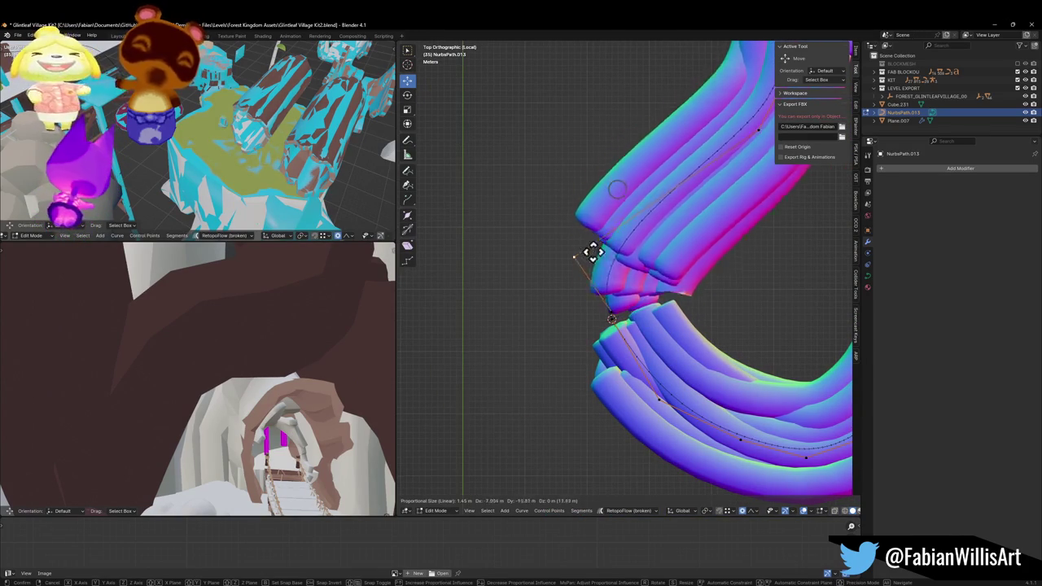
{"action": "left_click", "coordinate": [620, 231]}
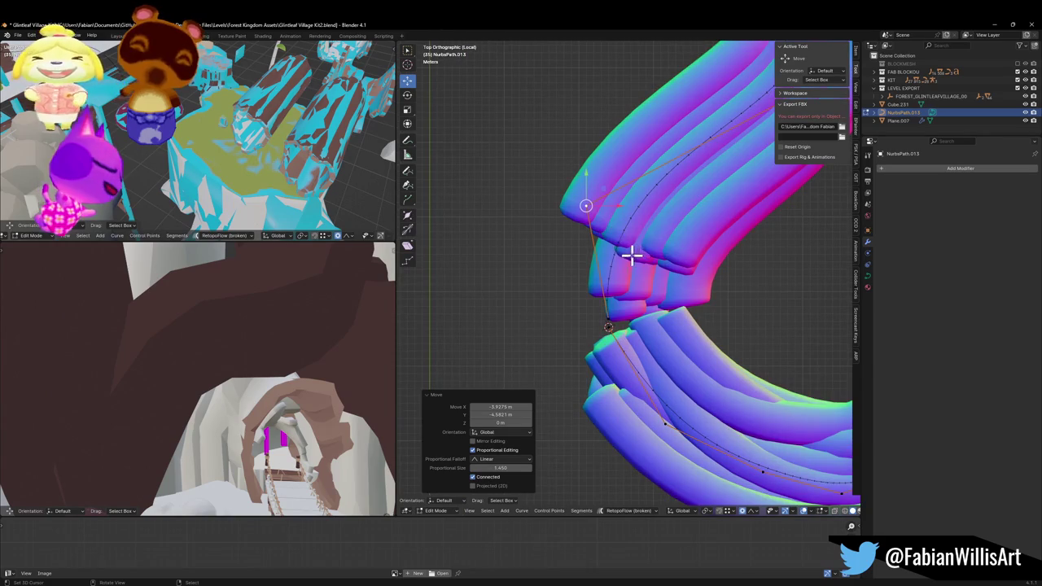
Leave curve Edit Mode and save Glintleaf Village Kit2.blend
{"action": "scroll", "coordinate": [622, 250], "scroll_direction": "down", "scroll_amount": 3}
{"action": "scroll", "coordinate": [621, 244], "scroll_direction": "down", "scroll_amount": 2}
{"action": "middle_click_drag", "start_coordinate": [621, 244], "coordinate": [691, 225]}
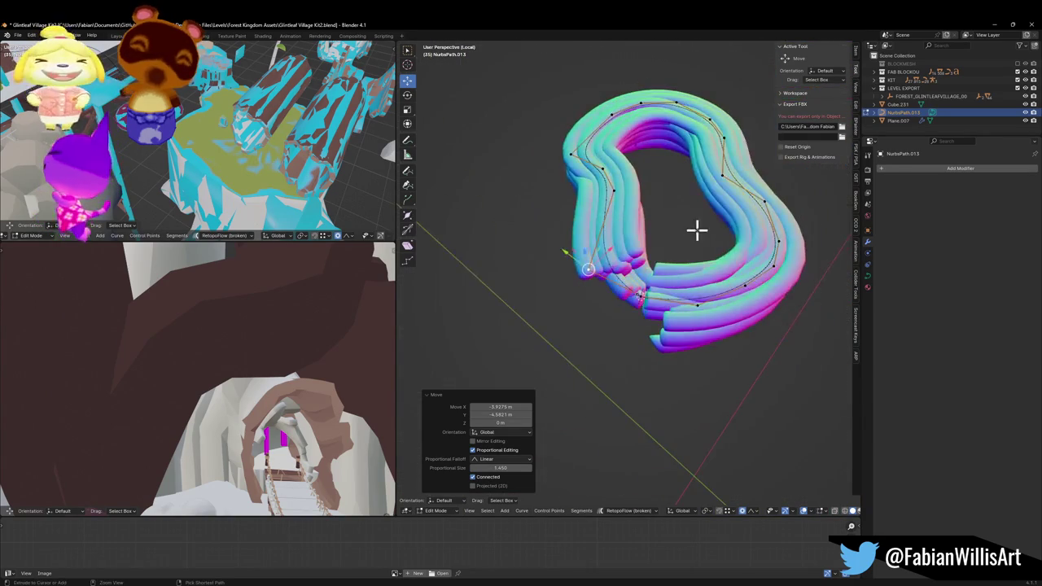
{"action": "key", "text": "Tab"}
{"action": "key", "text": "ctrl+s"}
{"action": "left_click", "coordinate": [647, 262]}
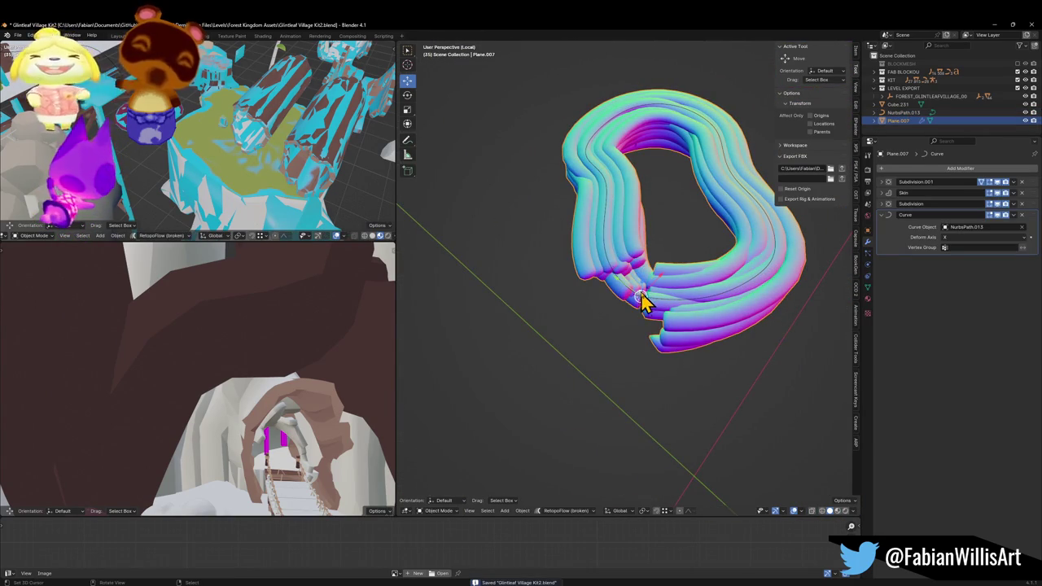
Enable Stretch and Bounds Clamp in NurbsPath.013's Curve Deform settings, then view from above
{"action": "left_click", "coordinate": [640, 293]}
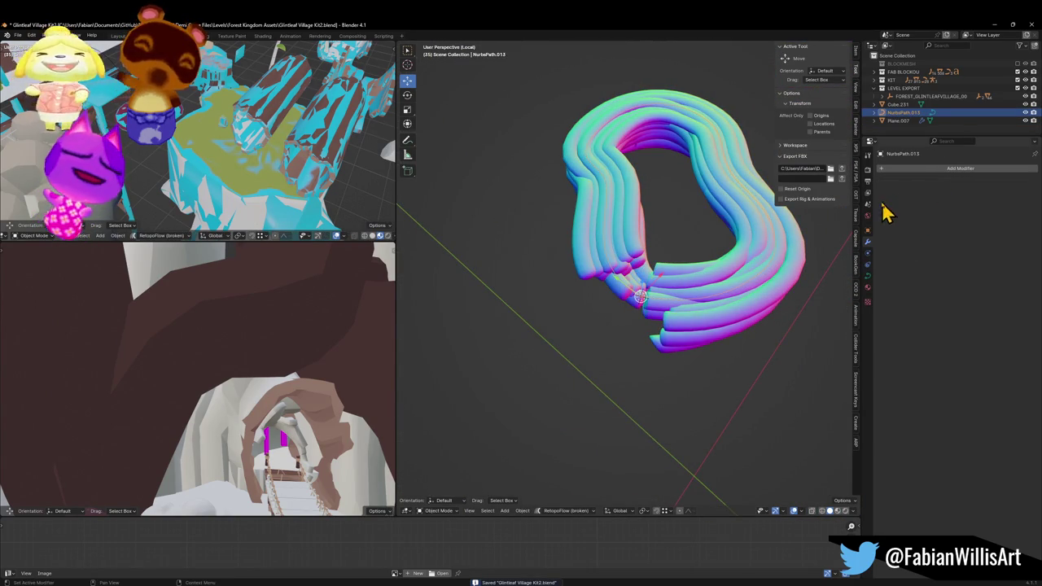
{"action": "left_click", "coordinate": [867, 277]}
{"action": "left_click", "coordinate": [957, 271]}
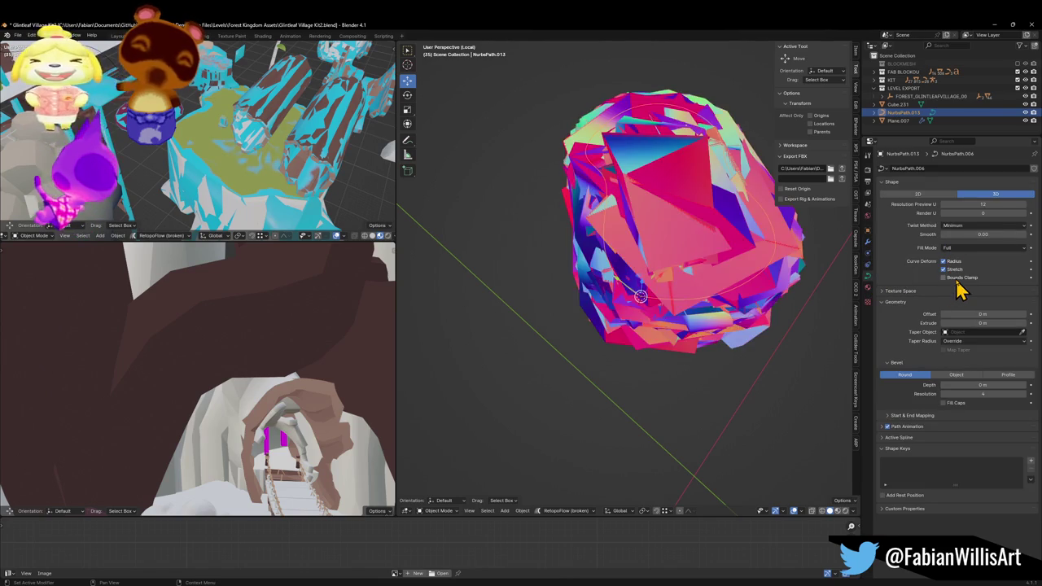
{"action": "left_click", "coordinate": [958, 272]}
{"action": "left_click", "coordinate": [959, 271]}
{"action": "left_click", "coordinate": [958, 271]}
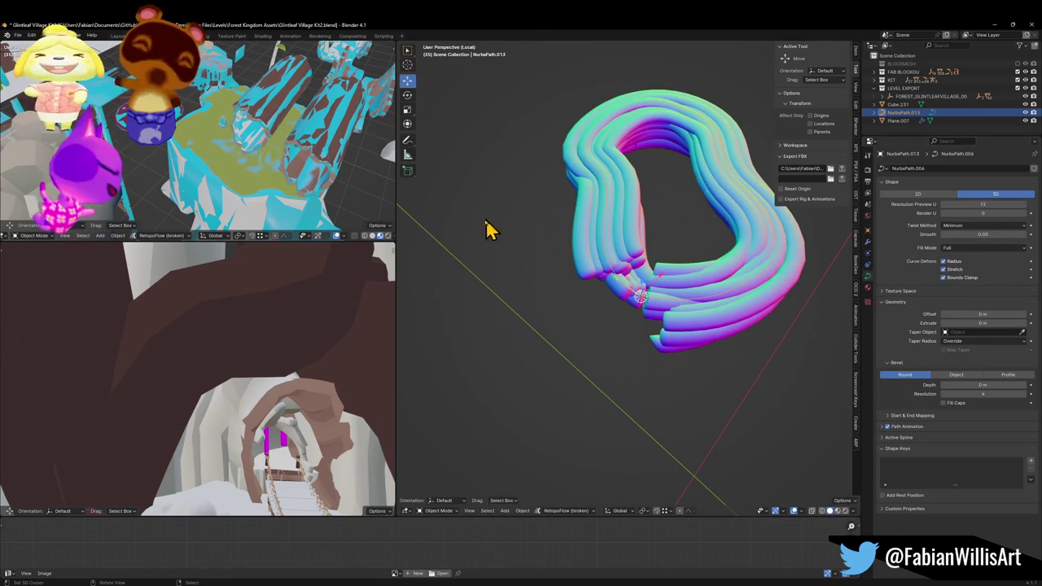
{"action": "key", "text": "KP_7"}
{"action": "key", "text": "Tab"}
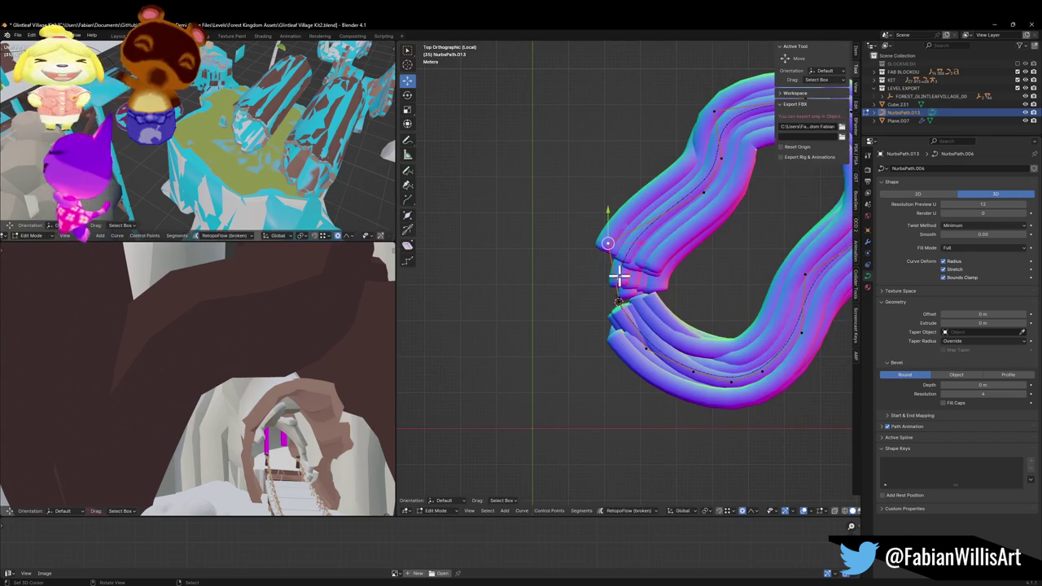
Move the control points near the ring's gap from a top view, trying and undoing a point deletion
{"action": "left_click", "coordinate": [619, 299]}
{"action": "key", "text": "g"}
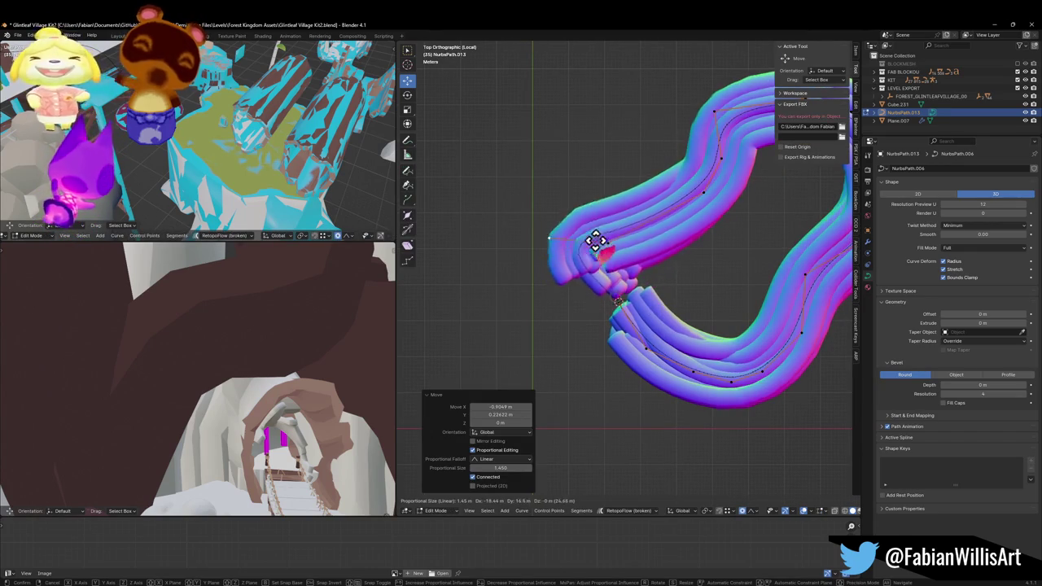
{"action": "left_click", "coordinate": [597, 219]}
{"action": "key", "text": "KP_Divide"}
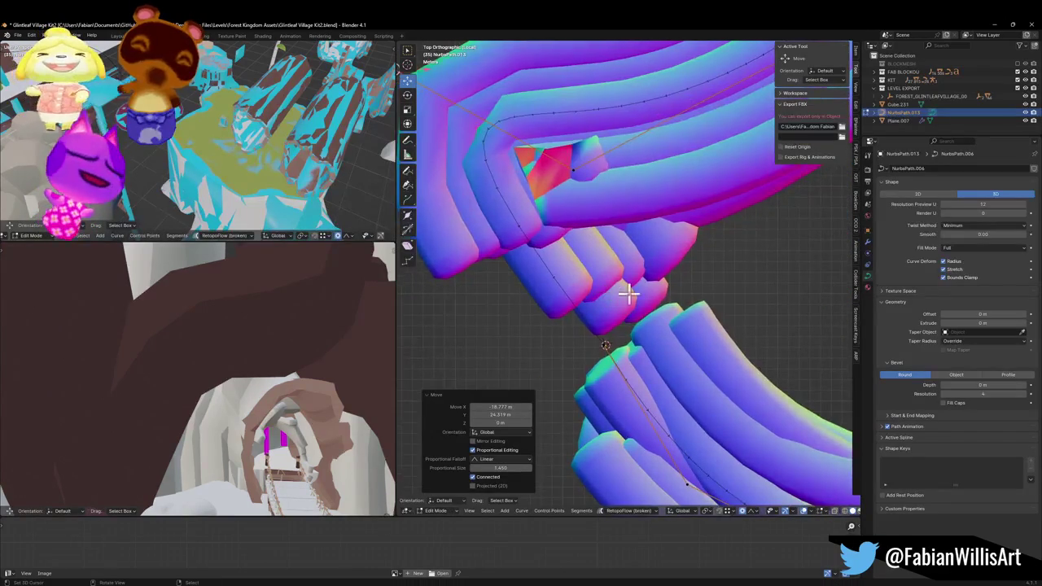
{"action": "key", "text": "g"}
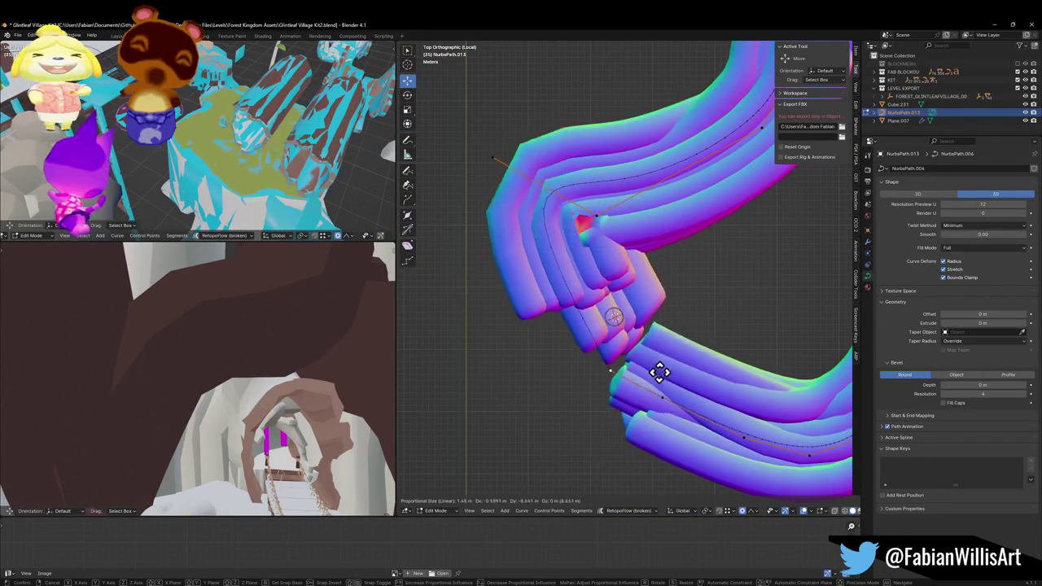
{"action": "left_click", "coordinate": [661, 346]}
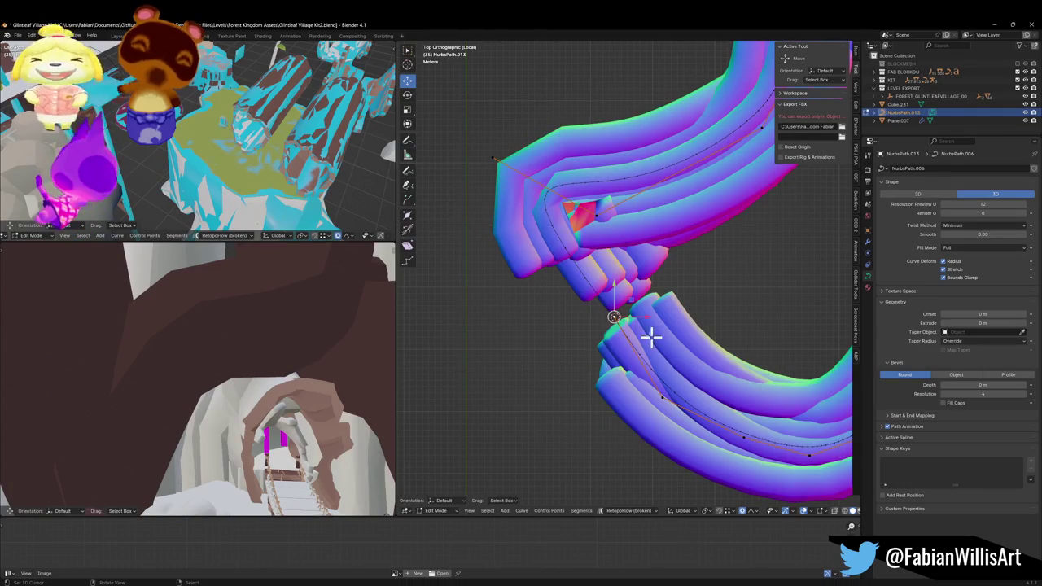
{"action": "key", "text": "x"}
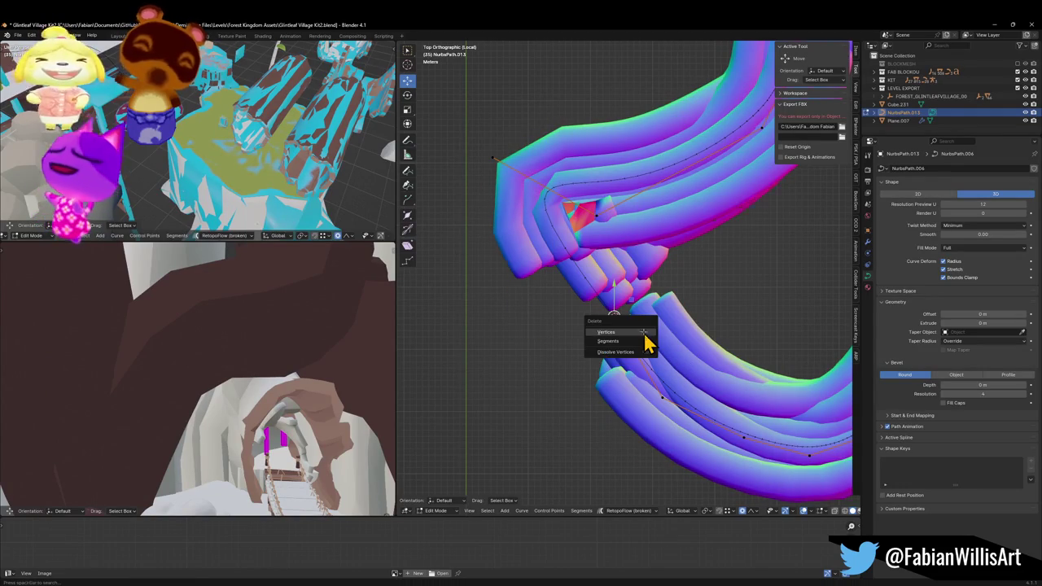
{"action": "left_click", "coordinate": [643, 333]}
{"action": "key", "text": "ctrl+z"}
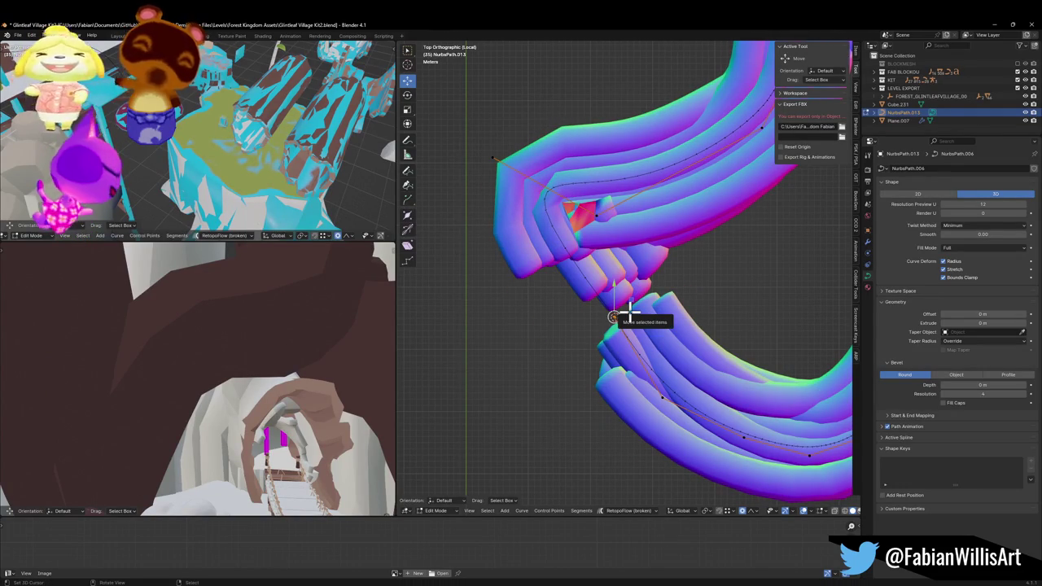
Drag the upper-left and join control points inward to close the ring's gap
{"action": "left_click_drag", "start_coordinate": [491, 149], "coordinate": [493, 139]}
{"action": "key", "text": "v"}
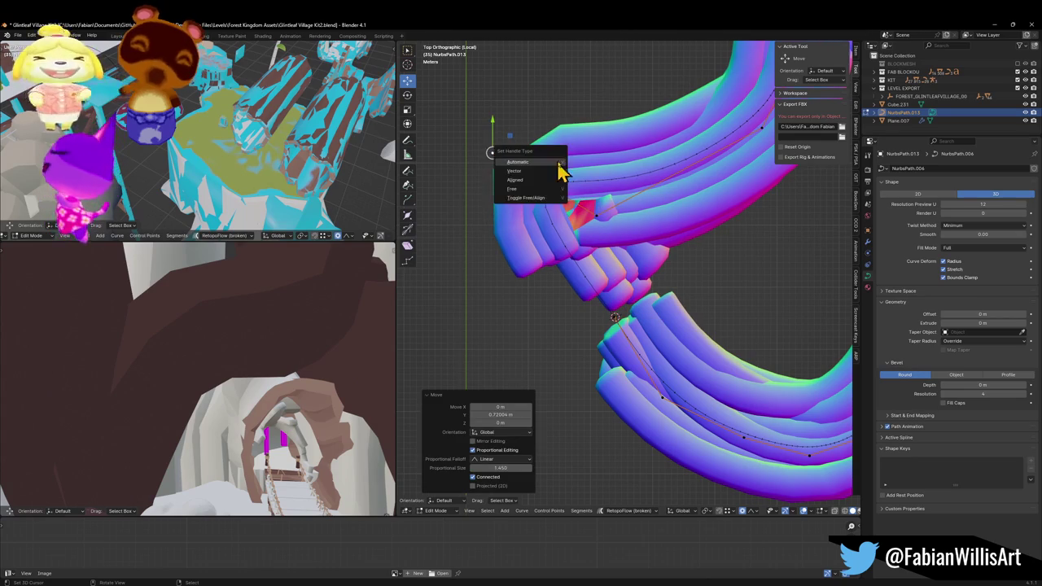
{"action": "key", "text": "v"}
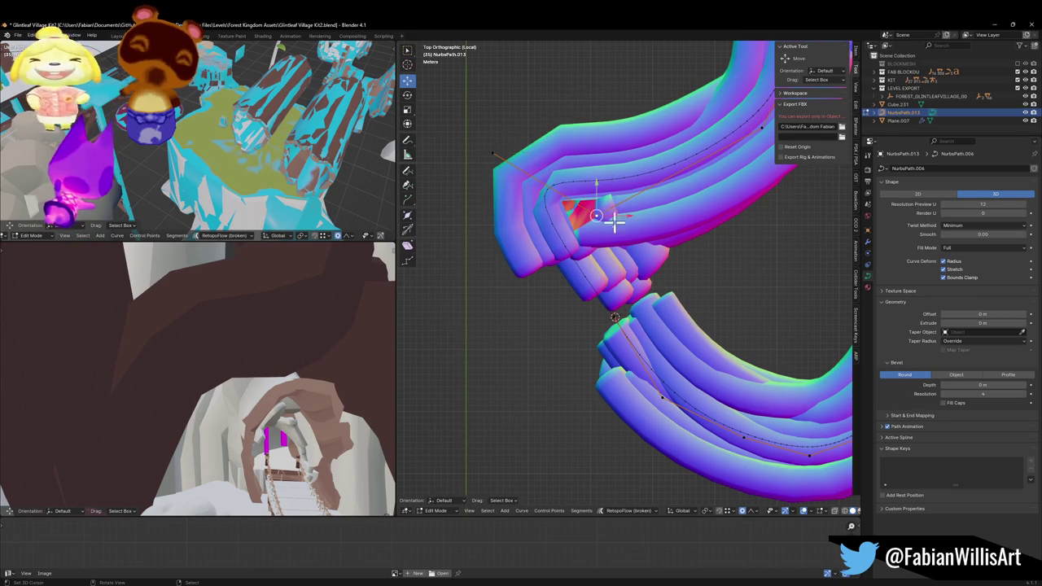
{"action": "left_click_drag", "start_coordinate": [595, 213], "coordinate": [635, 260]}
{"action": "left_click_drag", "start_coordinate": [493, 153], "coordinate": [640, 349]}
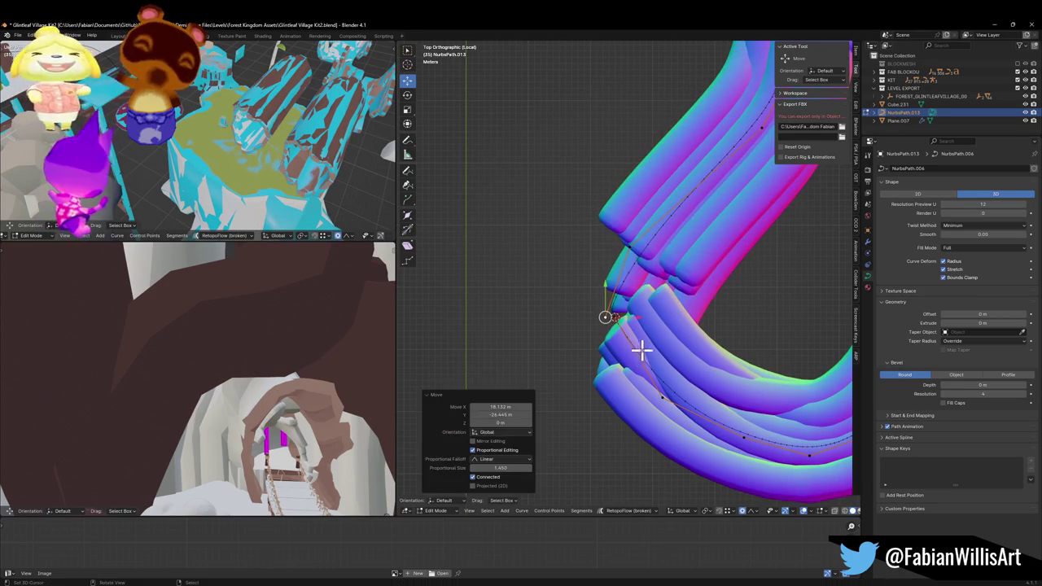
{"action": "mouse_move", "coordinate": [668, 226]}
{"action": "left_mouse_down"}
{"action": "mouse_move", "coordinate": [550, 289]}
{"action": "mouse_move", "coordinate": [589, 252]}
{"action": "left_mouse_up"}
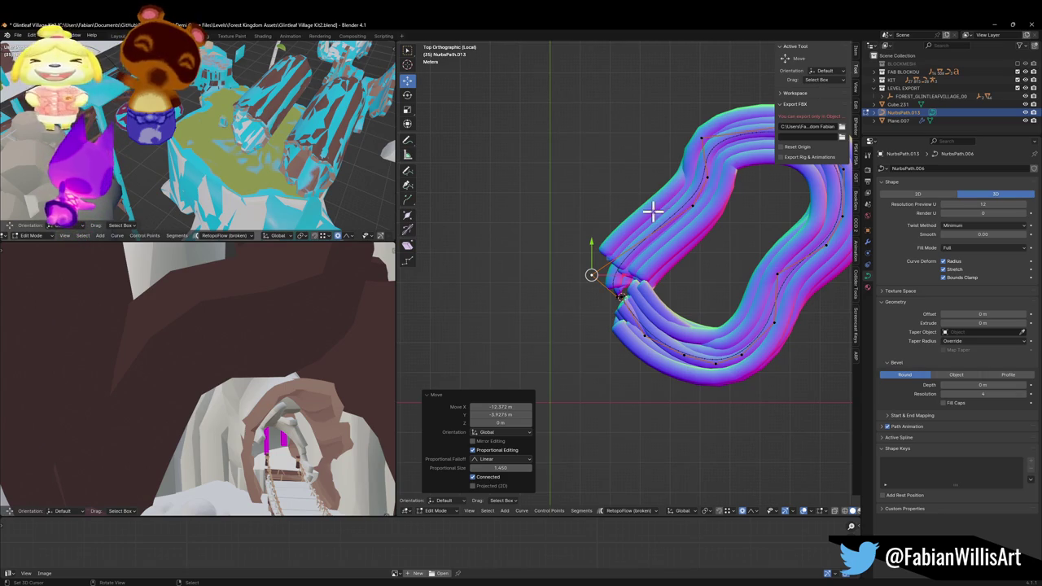
Reposition another join point up close, then try deleting a neighbouring point and undo it
{"action": "mouse_move", "coordinate": [634, 186]}
{"action": "middle_mouse_down"}
{"action": "mouse_move", "coordinate": [628, 198]}
{"action": "mouse_move", "coordinate": [663, 342]}
{"action": "middle_mouse_up"}
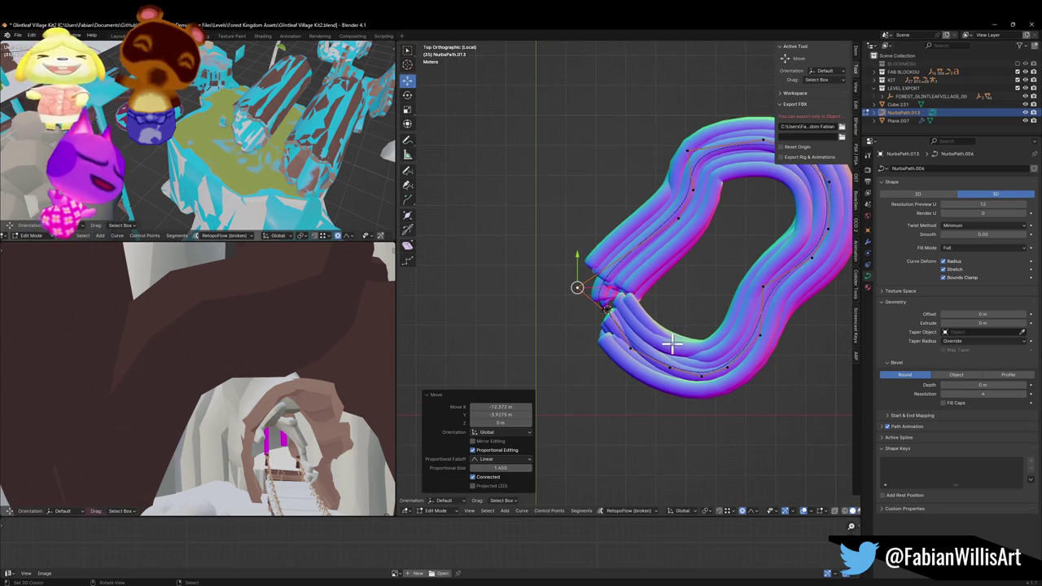
{"action": "scroll", "coordinate": [631, 322], "scroll_direction": "up", "scroll_amount": 3}
{"action": "mouse_move", "coordinate": [681, 286]}
{"action": "middle_mouse_down"}
{"action": "mouse_move", "coordinate": [667, 288]}
{"action": "mouse_move", "coordinate": [708, 233]}
{"action": "mouse_move", "coordinate": [696, 292]}
{"action": "middle_mouse_up"}
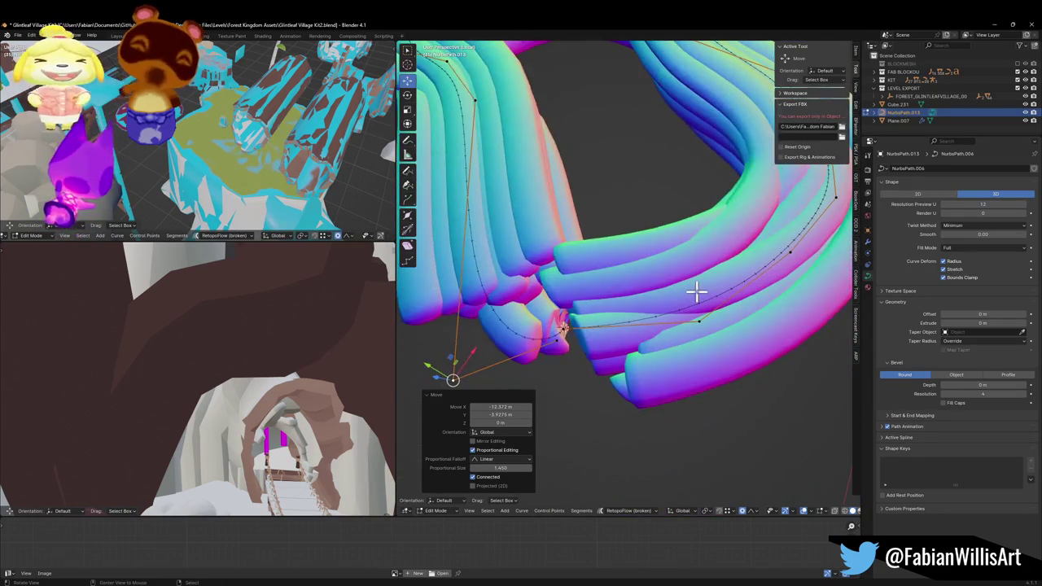
{"action": "key", "text": "g"}
{"action": "left_click", "coordinate": [577, 349]}
{"action": "left_click", "coordinate": [570, 326]}
{"action": "key", "text": "x"}
{"action": "left_click", "coordinate": [600, 332]}
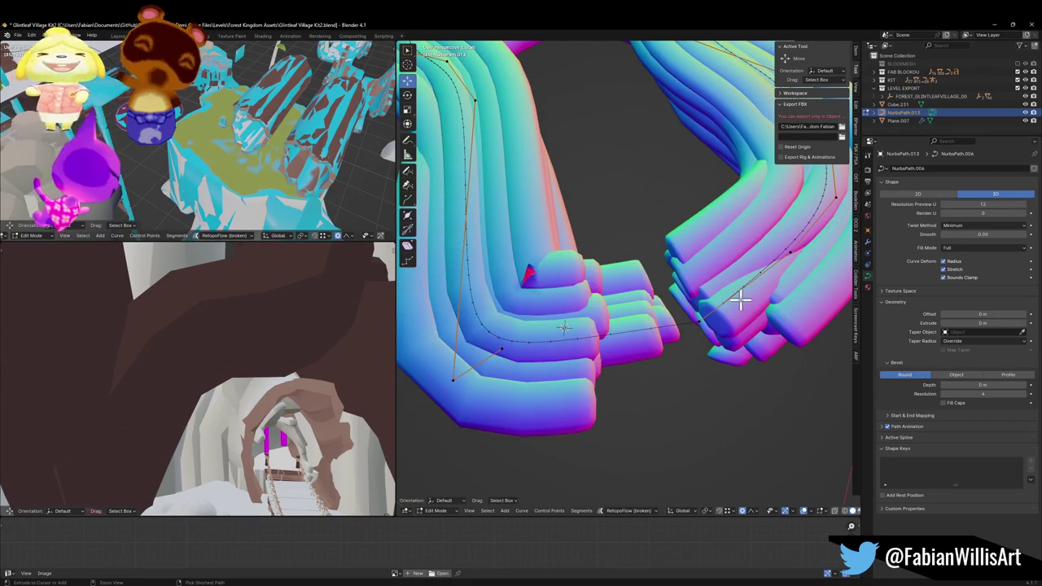
{"action": "key", "text": "ctrl+z"}
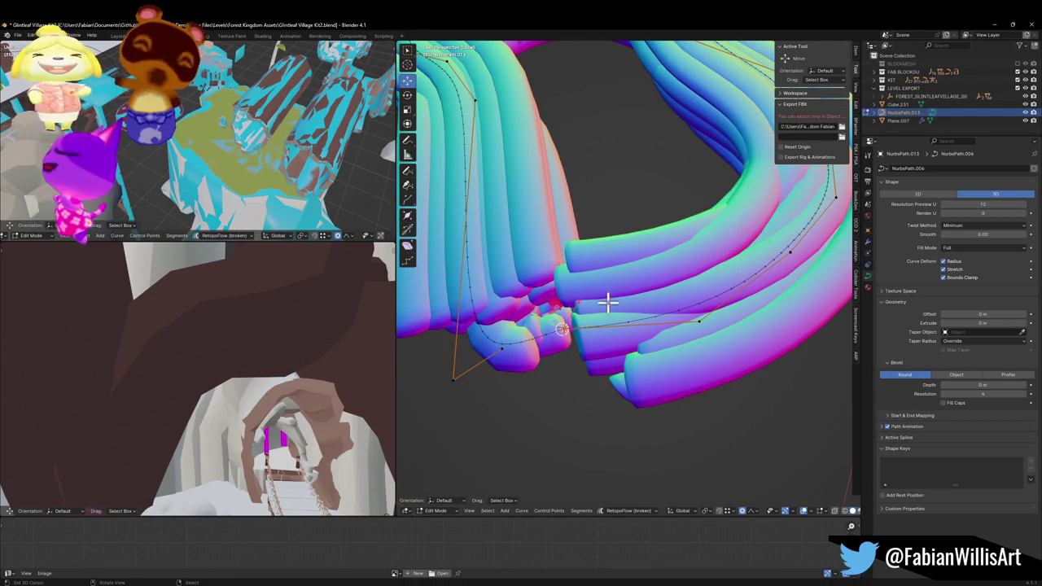
Set the join point's handles to Vector, then Free, and return to Object Mode
{"action": "key", "text": "v"}
{"action": "left_click", "coordinate": [606, 308]}
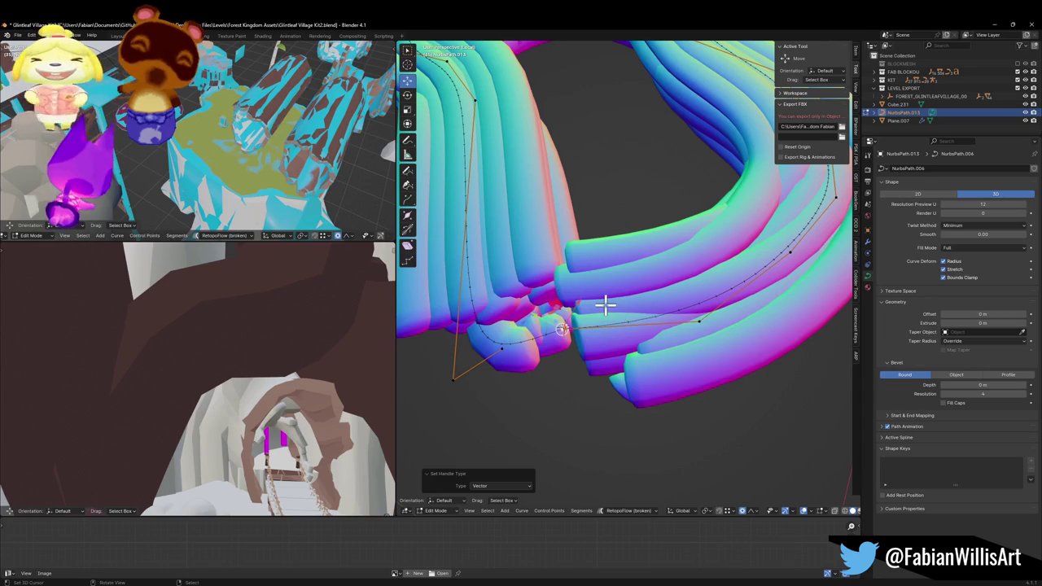
{"action": "key", "text": "v"}
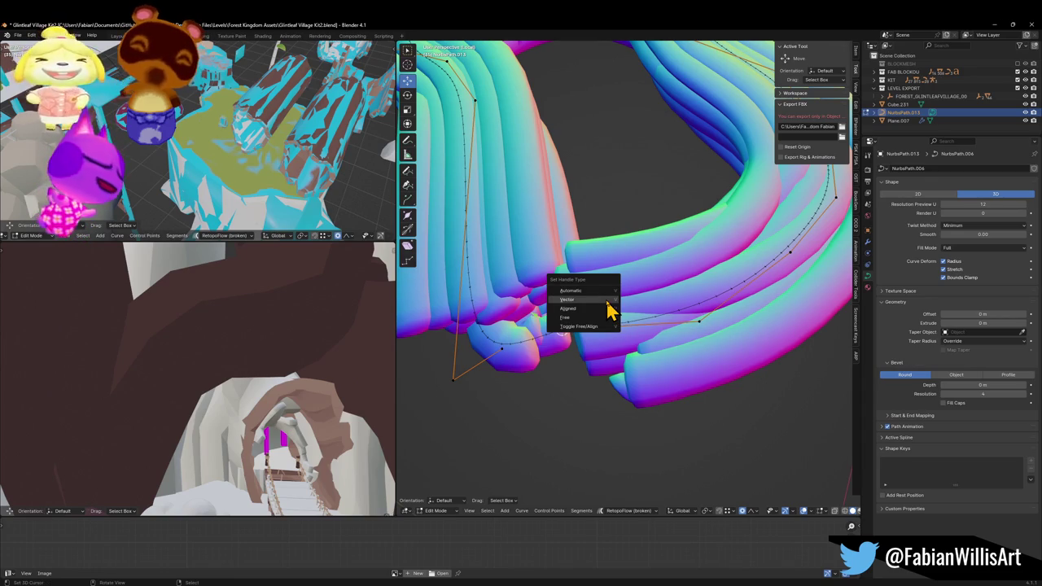
{"action": "left_click", "coordinate": [607, 301]}
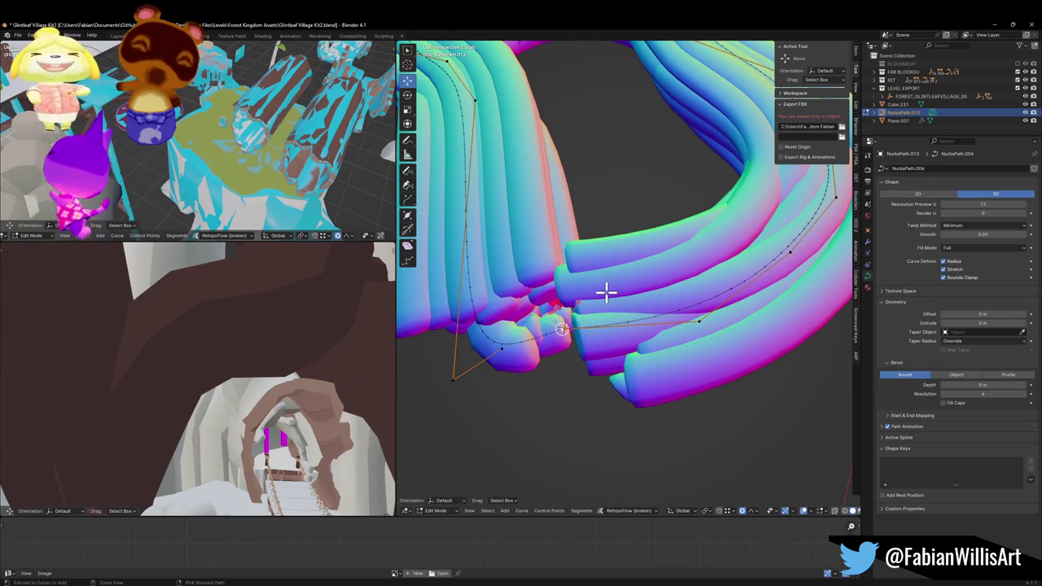
{"action": "key", "text": "v"}
{"action": "left_click", "coordinate": [586, 319]}
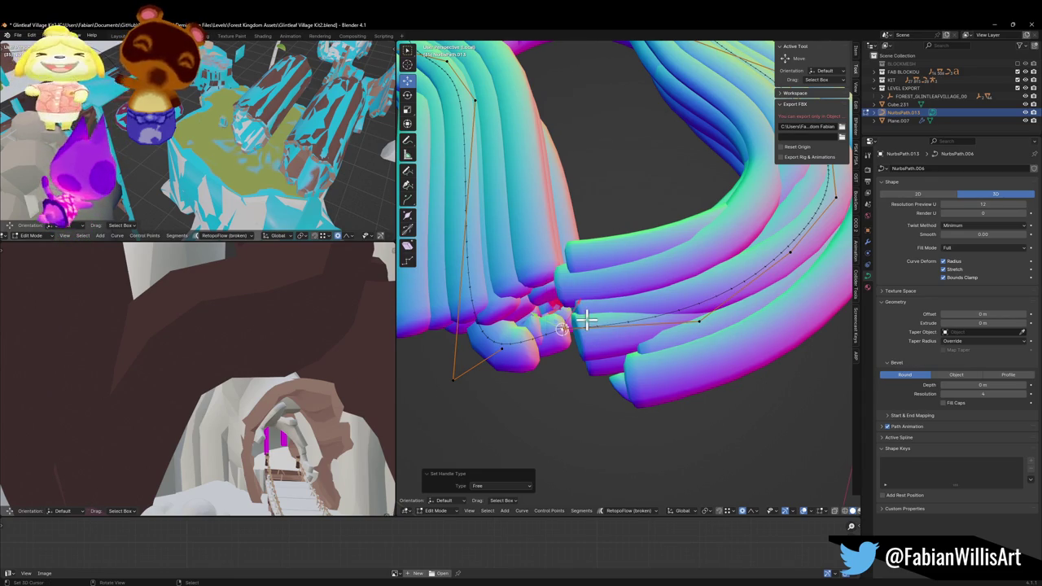
{"action": "key", "text": "ctrl+v"}
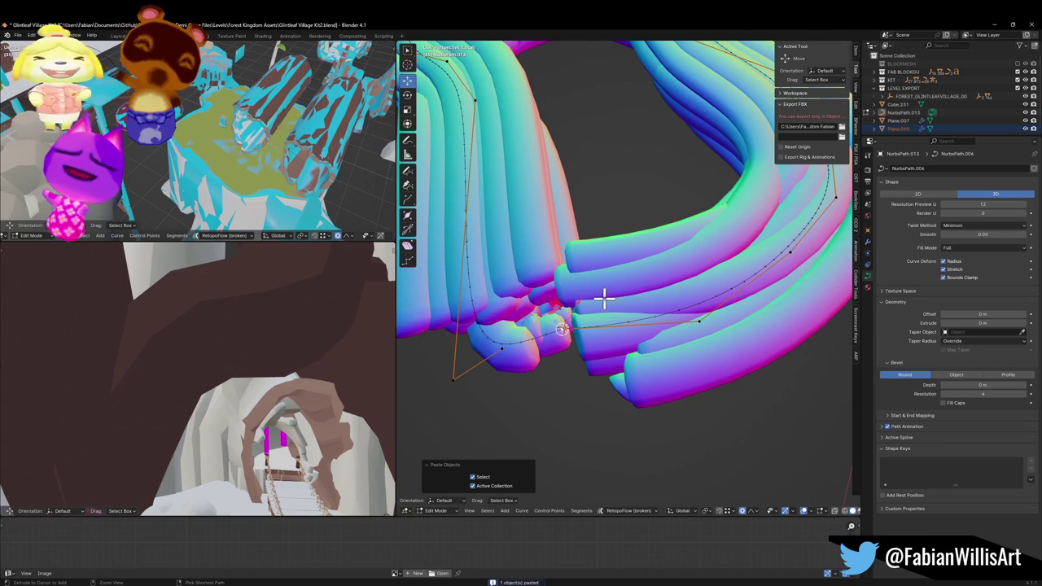
{"action": "key", "text": "ctrl+z"}
{"action": "key", "text": "v"}
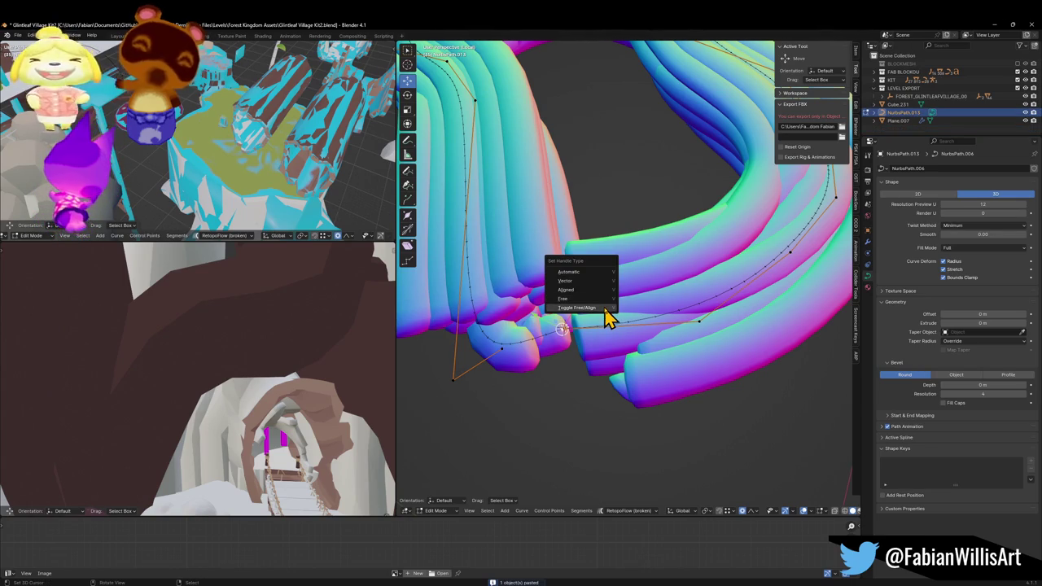
{"action": "left_click", "coordinate": [606, 309]}
{"action": "key", "text": "ctrl+z"}
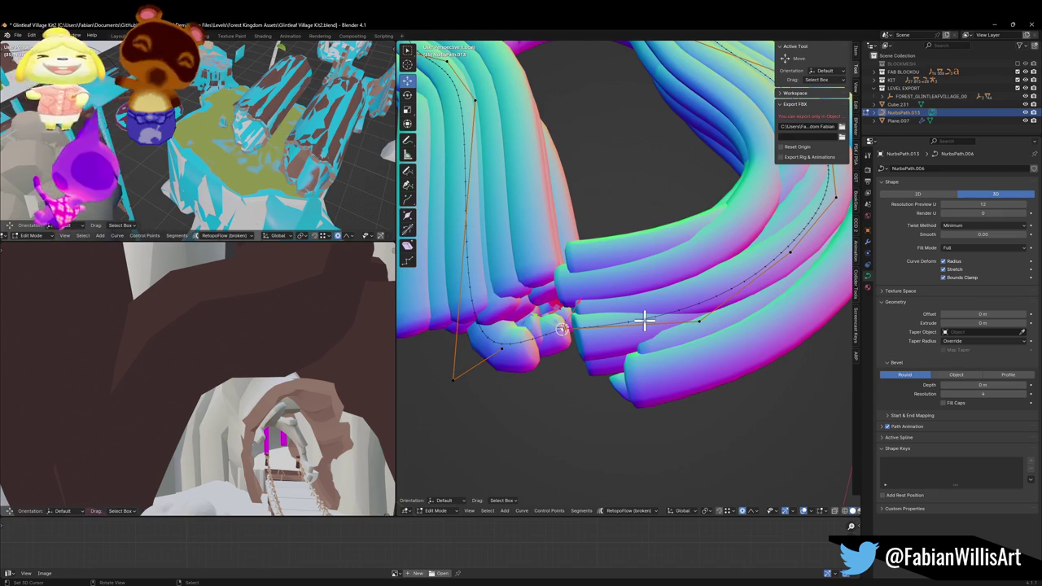
{"action": "key", "text": "Tab"}
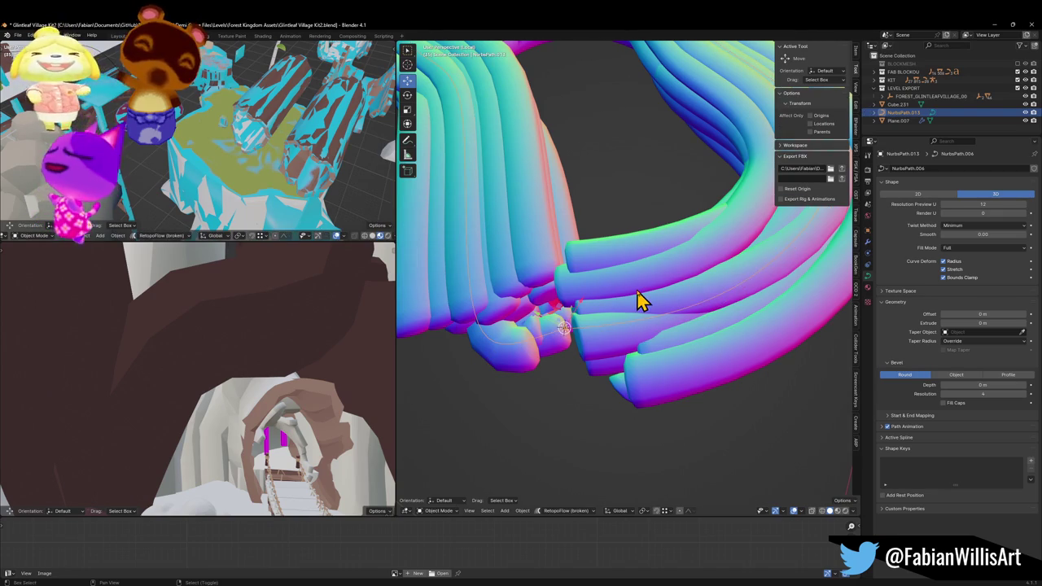
Copy the root mesh Plane.007 and the curve NurbsPath.013
{"action": "left_click", "coordinate": [640, 298]}
{"action": "key", "text": "ctrl+c"}
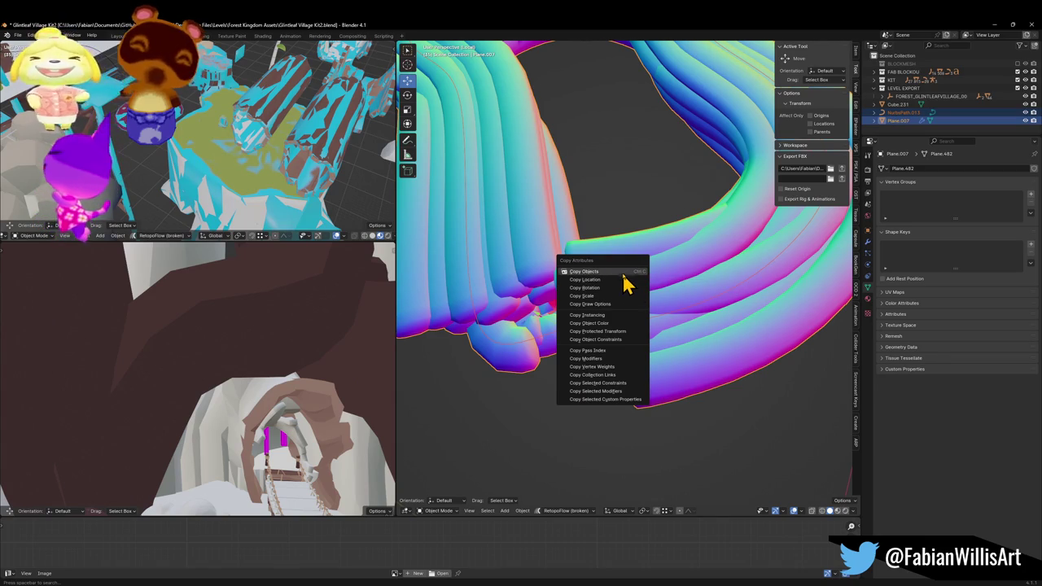
{"action": "left_click", "coordinate": [625, 278]}
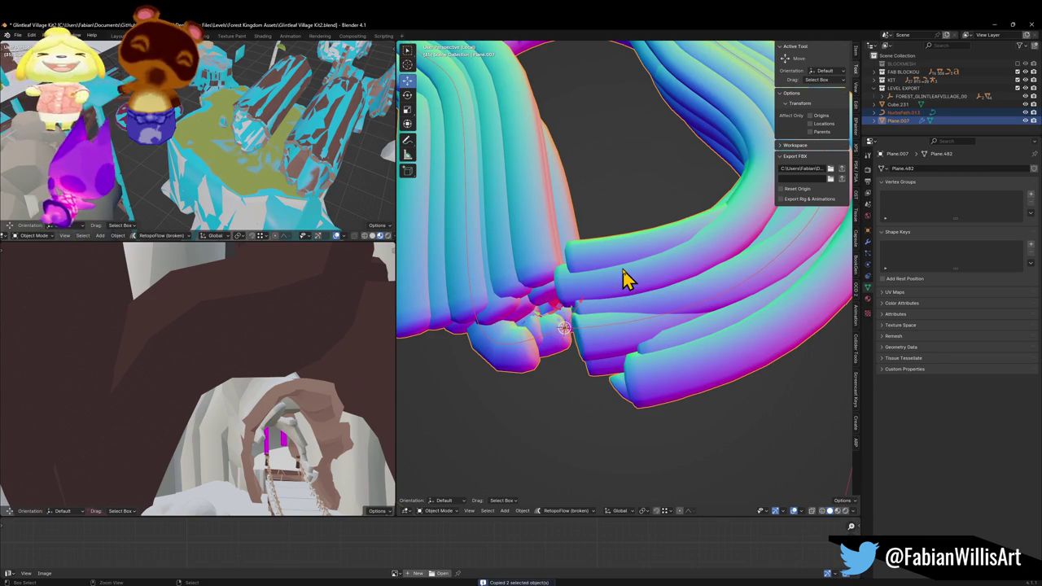
{"action": "left_click", "coordinate": [624, 276]}
{"action": "mouse_move", "coordinate": [624, 275]}
{"action": "middle_mouse_down"}
{"action": "mouse_move", "coordinate": [586, 260]}
{"action": "mouse_move", "coordinate": [592, 269]}
{"action": "middle_mouse_up"}
{"action": "key", "text": "alt+a"}
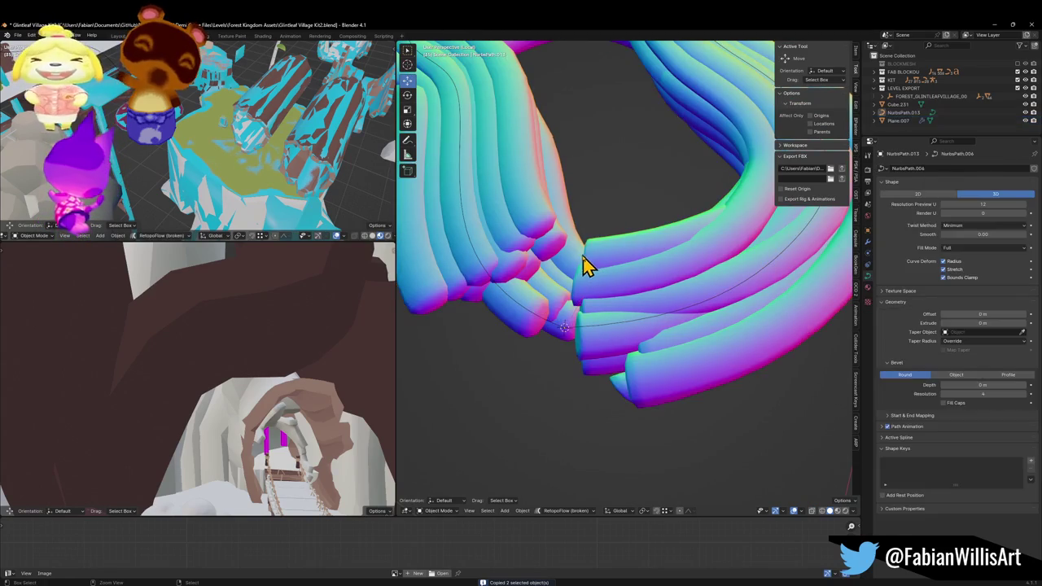
Check Plane.007's geometry, then isolate NurbsPath.013 in local view and remove Plane.007
{"action": "left_click", "coordinate": [561, 259]}
{"action": "key", "text": "Tab"}
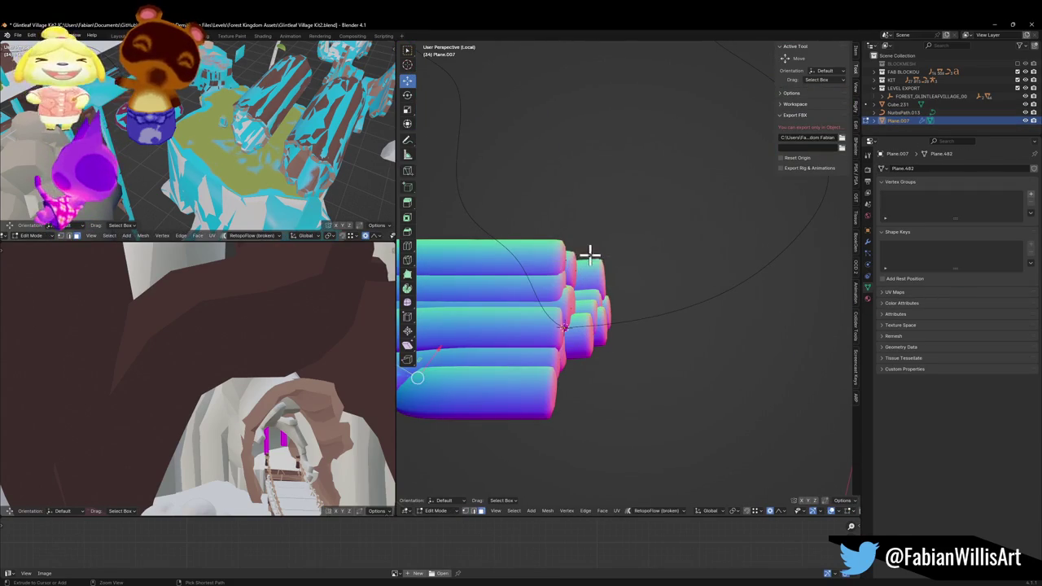
{"action": "key", "text": "Tab"}
{"action": "left_click", "coordinate": [604, 259], "text": "shift"}
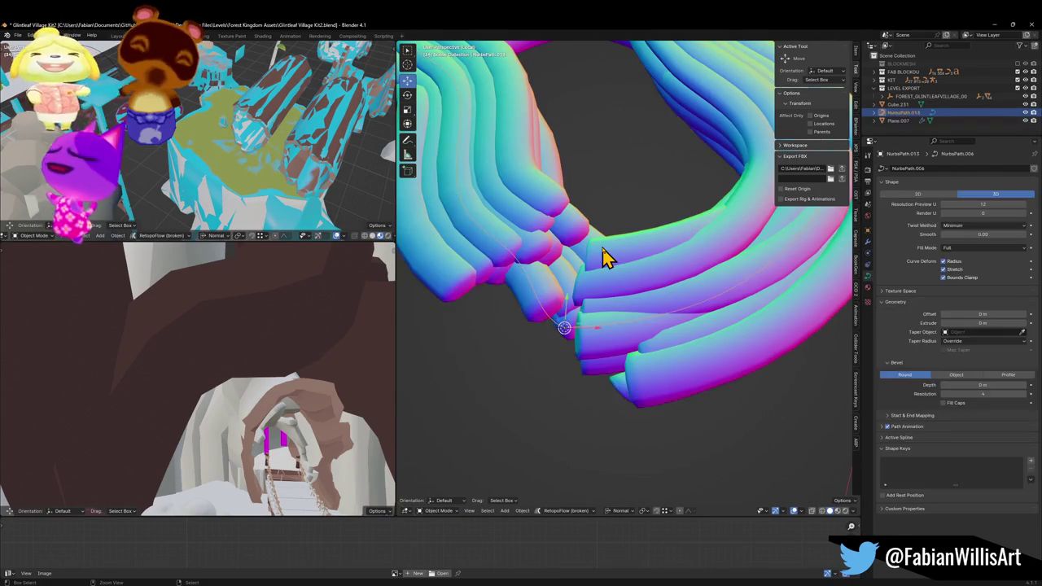
{"action": "key", "text": "KP_Divide"}
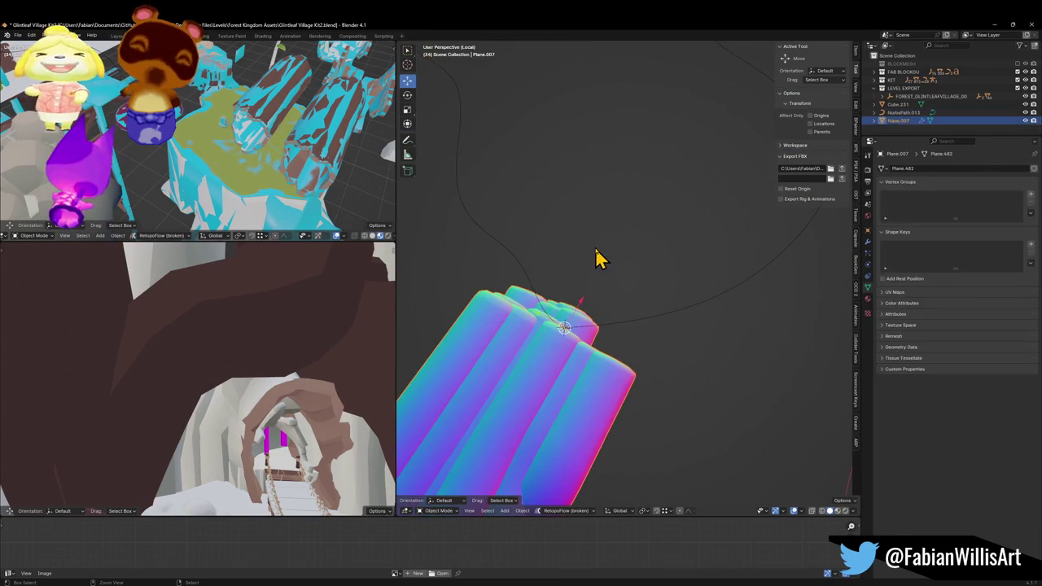
{"action": "key", "text": "ctrl+p"}
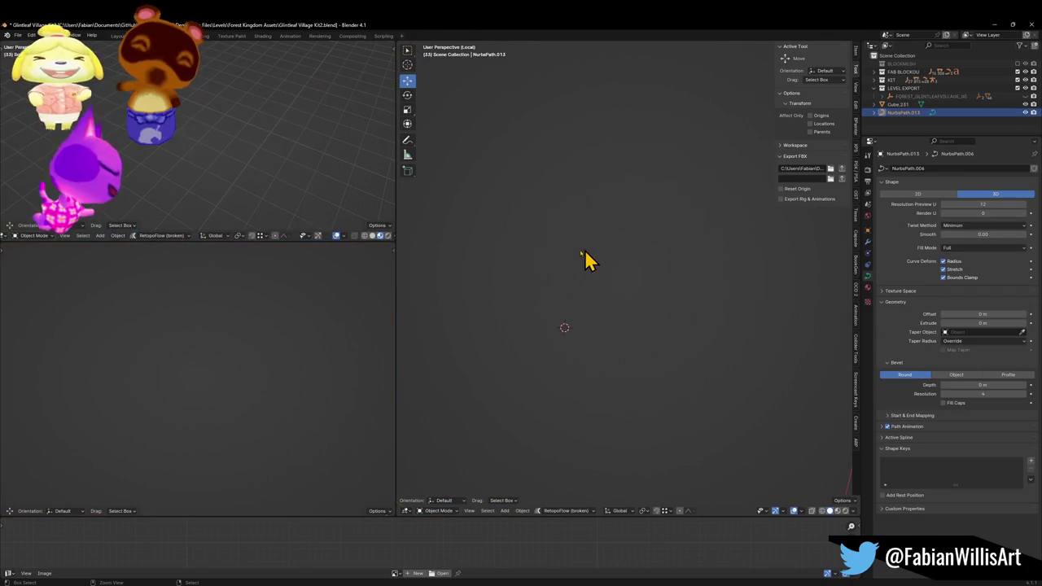
Return to the full scene and inspect ring mesh Cube.231 in Edit Mode from above the stump
{"action": "key", "text": "KP_Divide"}
{"action": "left_click", "coordinate": [576, 258]}
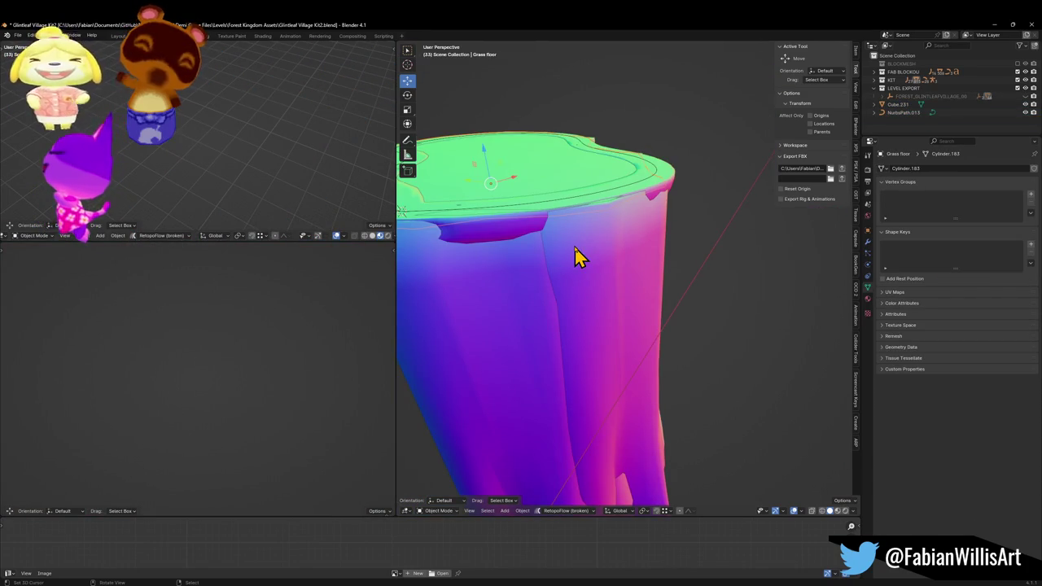
{"action": "middle_click_drag", "start_coordinate": [575, 257], "coordinate": [691, 272]}
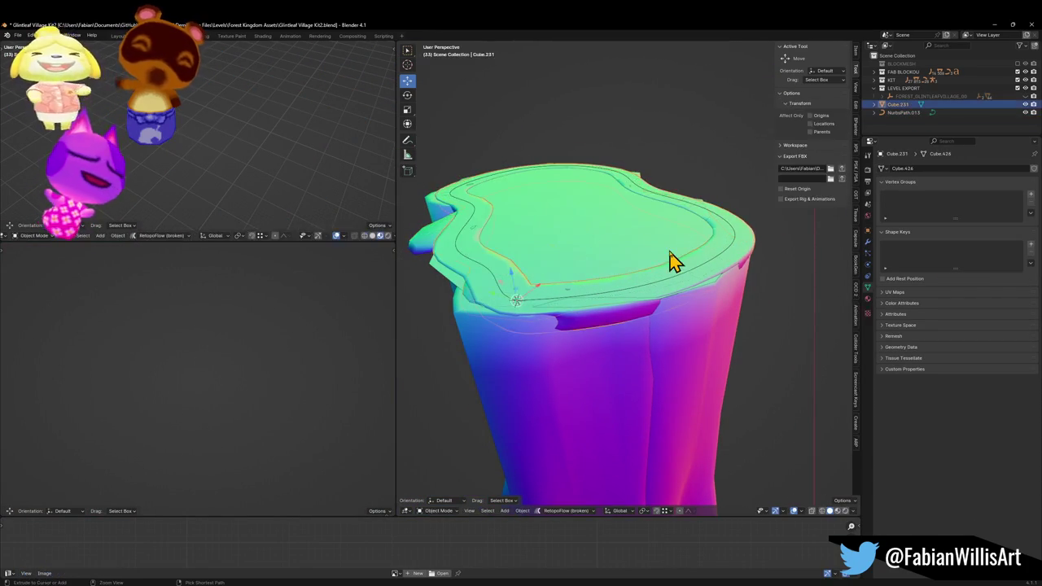
{"action": "left_click", "coordinate": [669, 255]}
{"action": "key", "text": "Tab"}
{"action": "key", "text": "Tab"}
{"action": "key", "text": "Tab"}
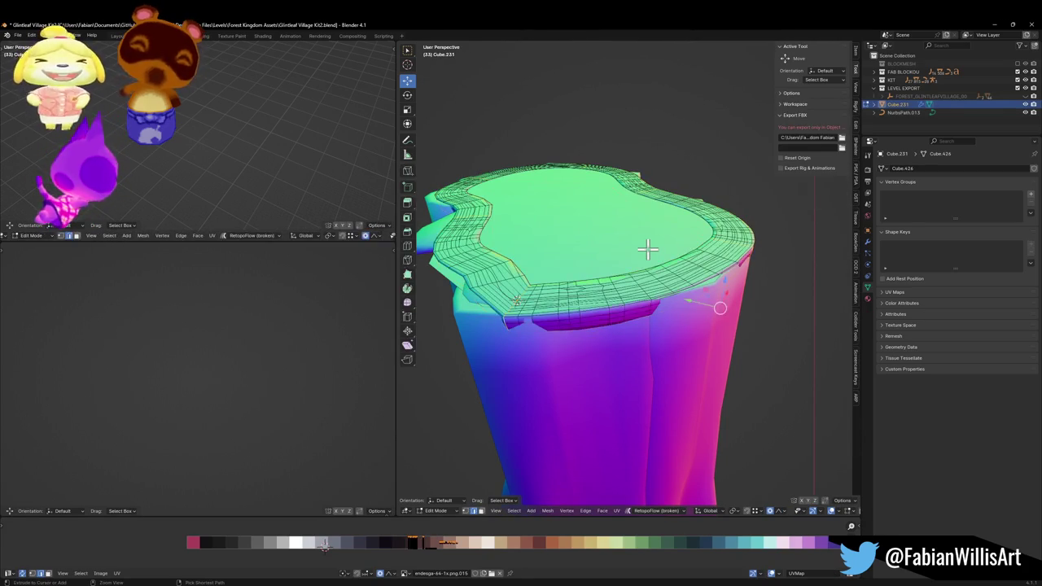
{"action": "key", "text": "Tab"}
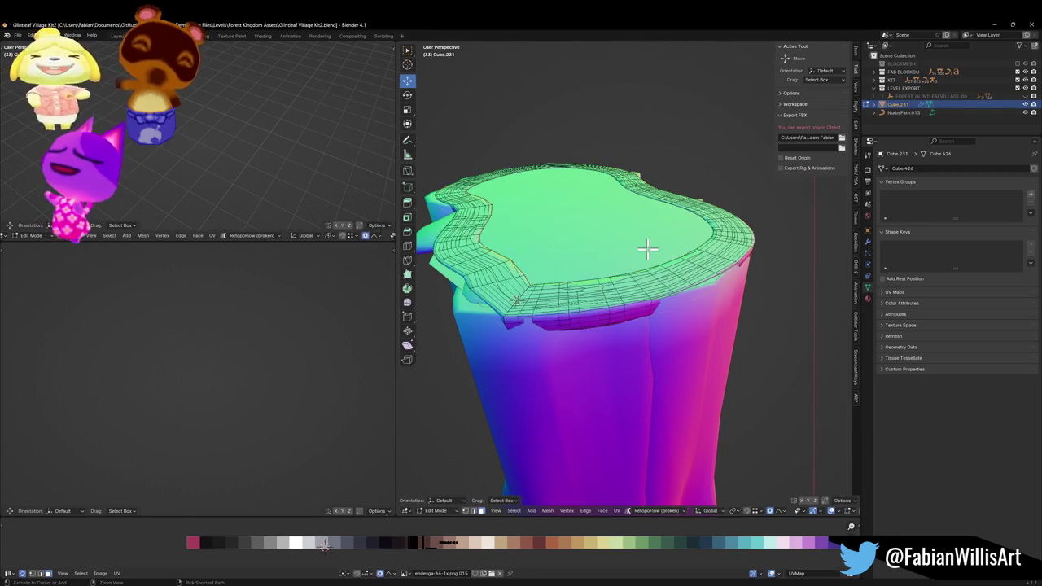
{"action": "key", "text": "Tab"}
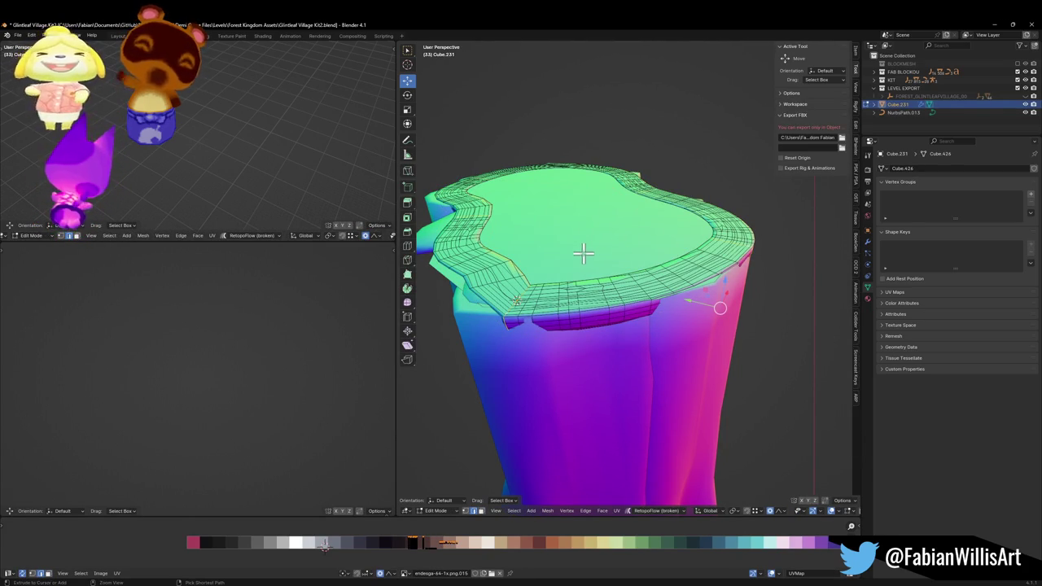
{"action": "key", "text": "Tab"}
{"action": "key", "text": "alt+a"}
{"action": "mouse_move", "coordinate": [581, 290]}
{"action": "middle_mouse_down"}
{"action": "mouse_move", "coordinate": [691, 262]}
{"action": "mouse_move", "coordinate": [691, 276]}
{"action": "middle_mouse_up"}
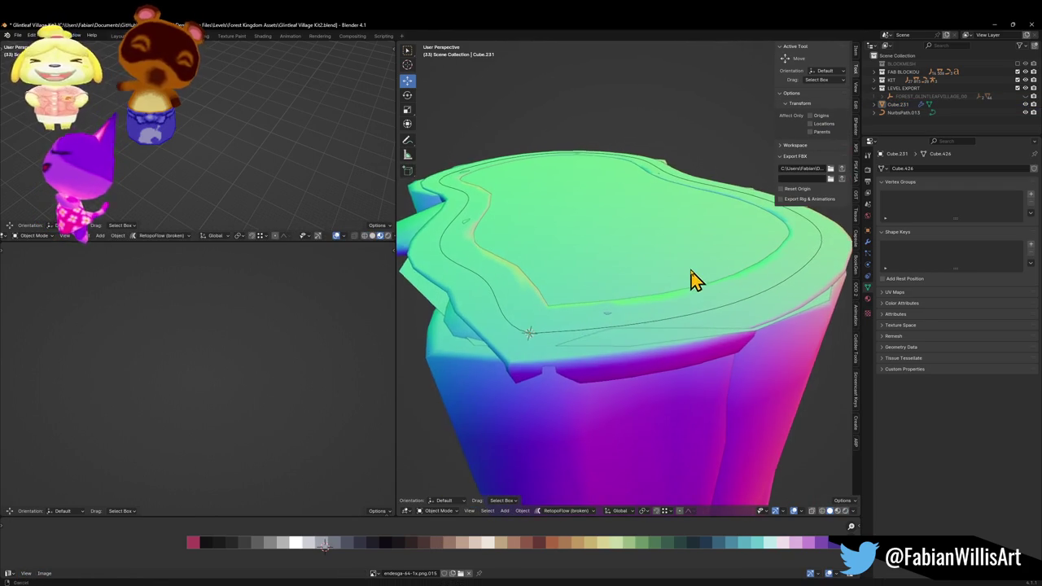
Open NurbsPath.013 for point editing, undo back to the earlier join shape, and view from top
{"action": "left_click", "coordinate": [583, 340]}
{"action": "left_click", "coordinate": [578, 334]}
{"action": "key", "text": "Tab"}
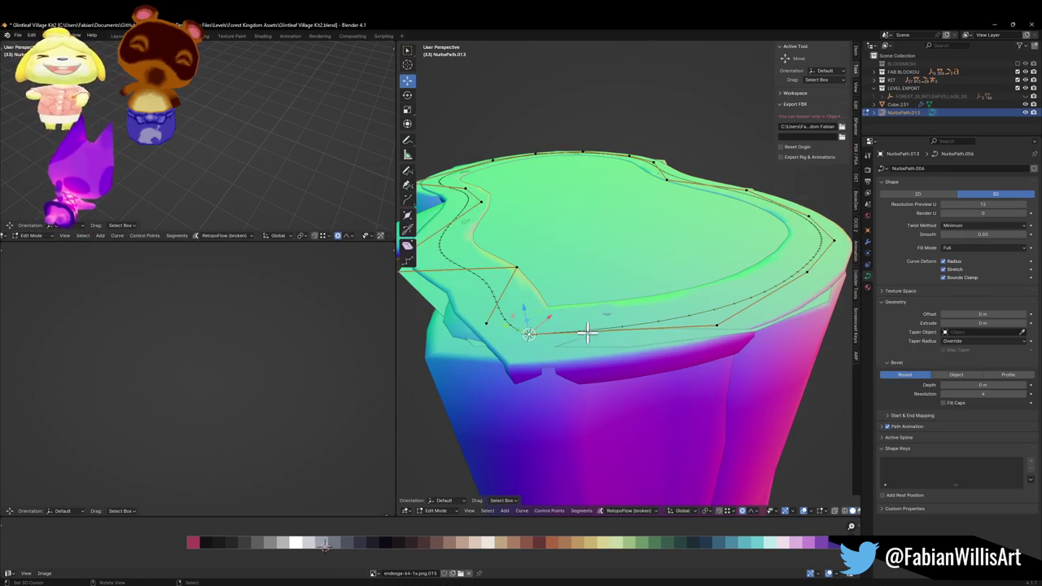
{"action": "key", "text": "Tab"}
{"action": "left_click", "coordinate": [628, 276]}
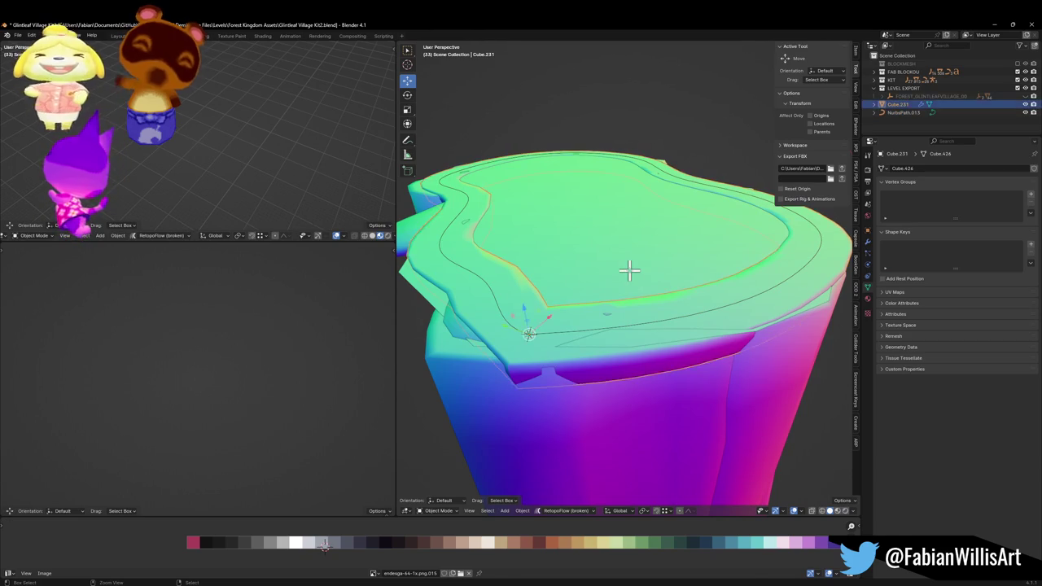
{"action": "key", "text": "Tab"}
{"action": "key", "text": "Tab"}
{"action": "left_click", "coordinate": [631, 275]}
{"action": "key", "text": "Tab"}
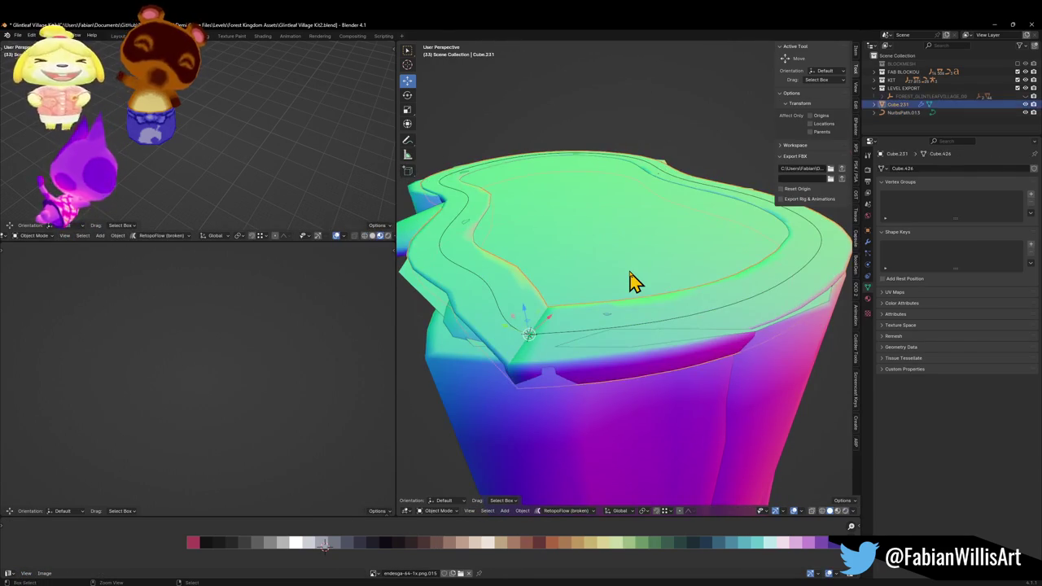
{"action": "key", "text": "ctrl+z"}
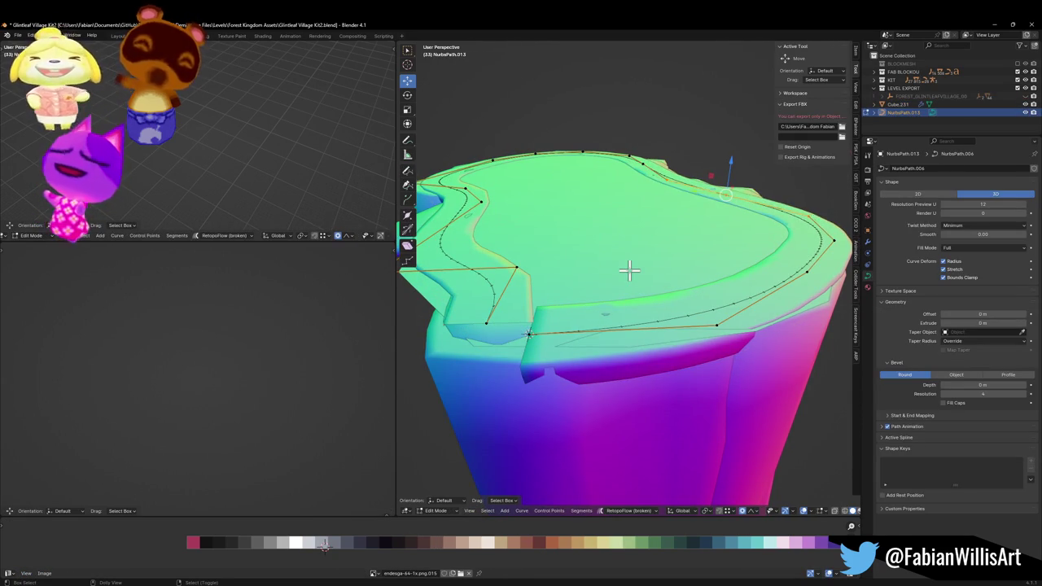
{"action": "key", "text": "ctrl+z"}
{"action": "key", "text": "ctrl+z"}
{"action": "key", "text": "ctrl+z"}
{"action": "key", "text": "ctrl+z"}
{"action": "key", "text": "ctrl+shift+z"}
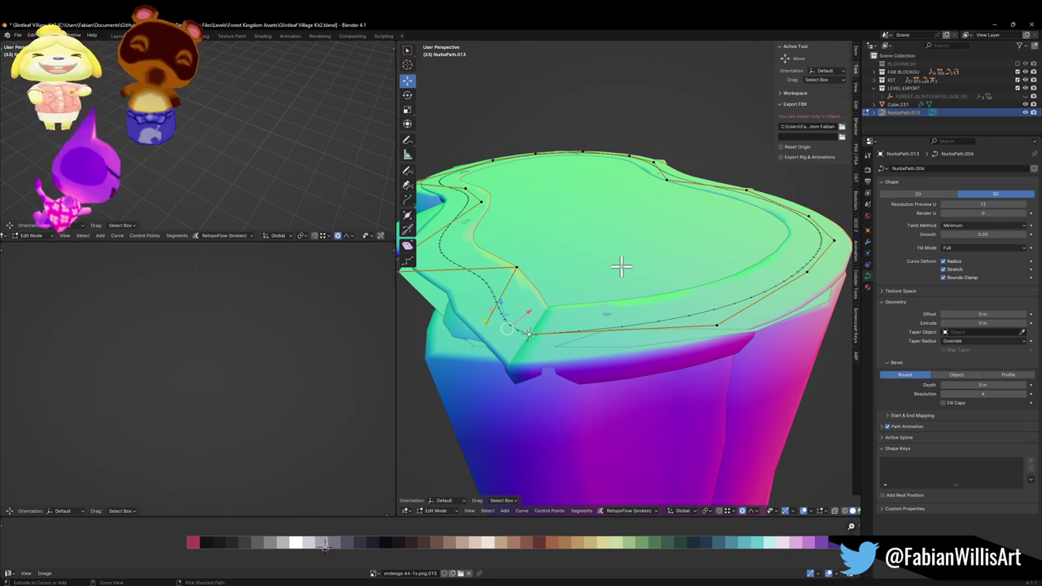
{"action": "key", "text": "ctrl+z"}
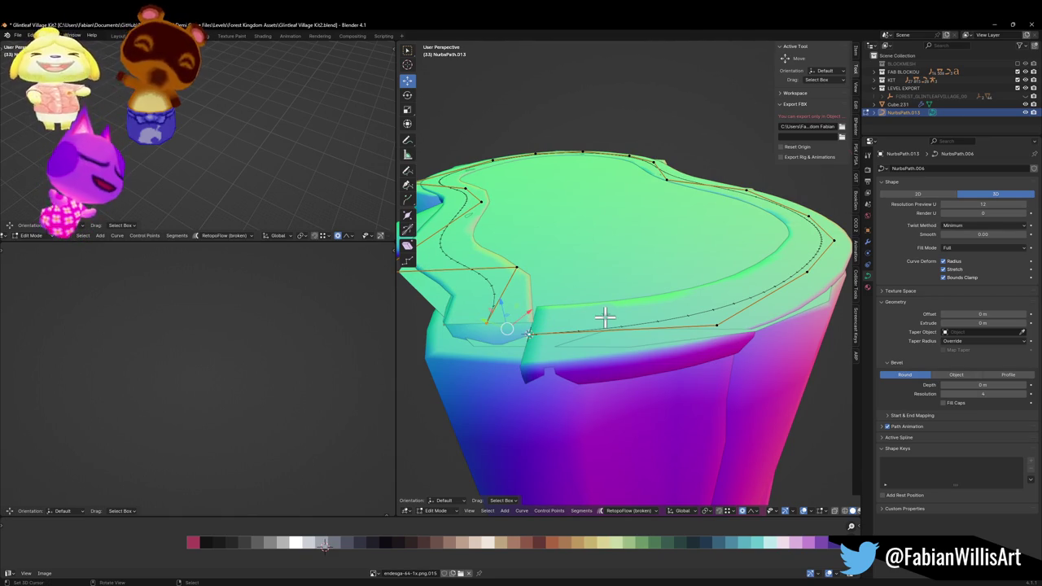
{"action": "key", "text": "KP_7"}
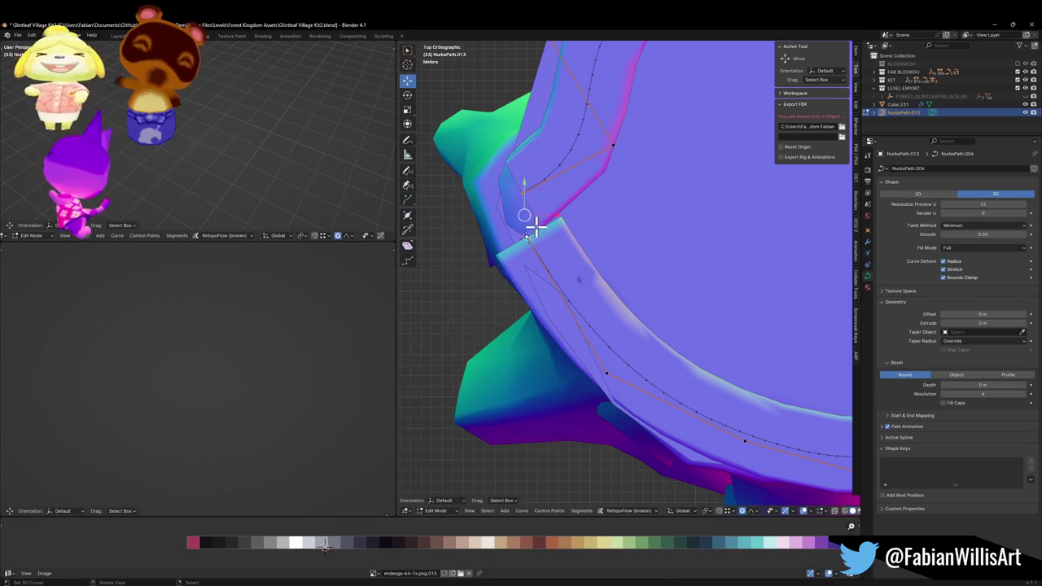
Move and extrude the curve's end points with proportional falloff along the stump rim
{"action": "key", "text": "g"}
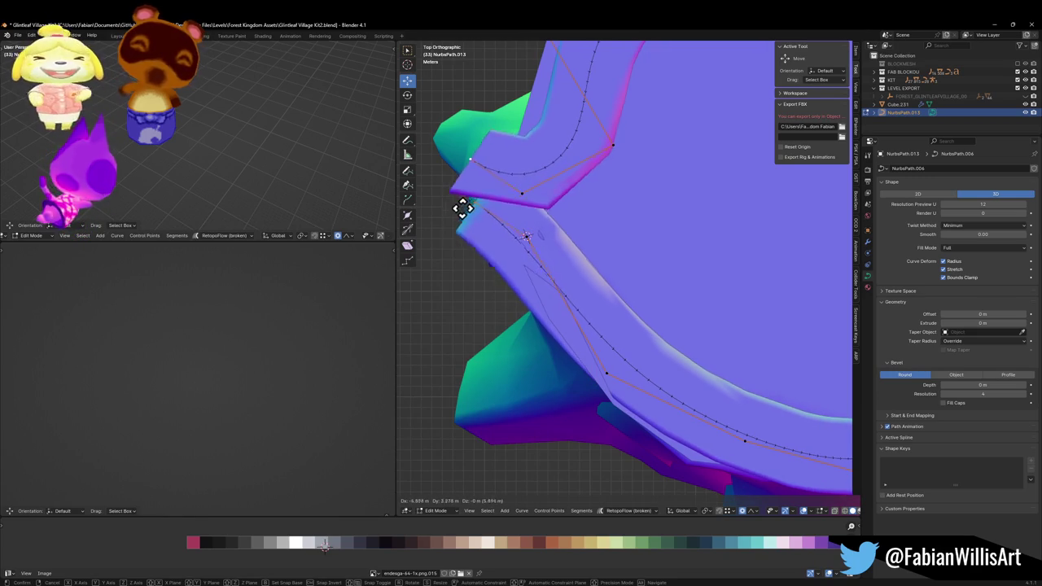
{"action": "left_click", "coordinate": [458, 208]}
{"action": "key", "text": "g"}
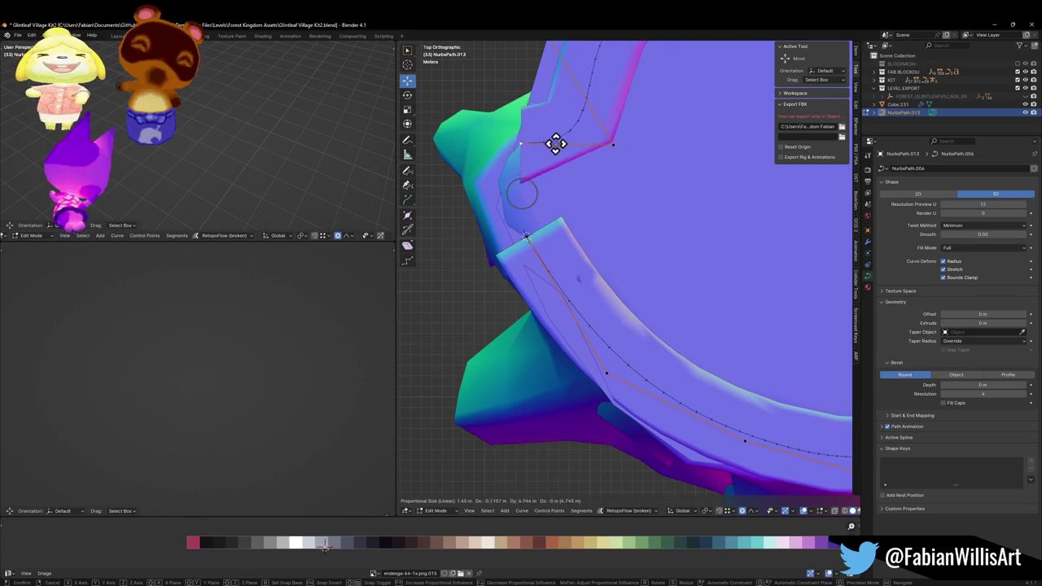
{"action": "left_click", "coordinate": [525, 205]}
{"action": "left_click", "coordinate": [556, 212]}
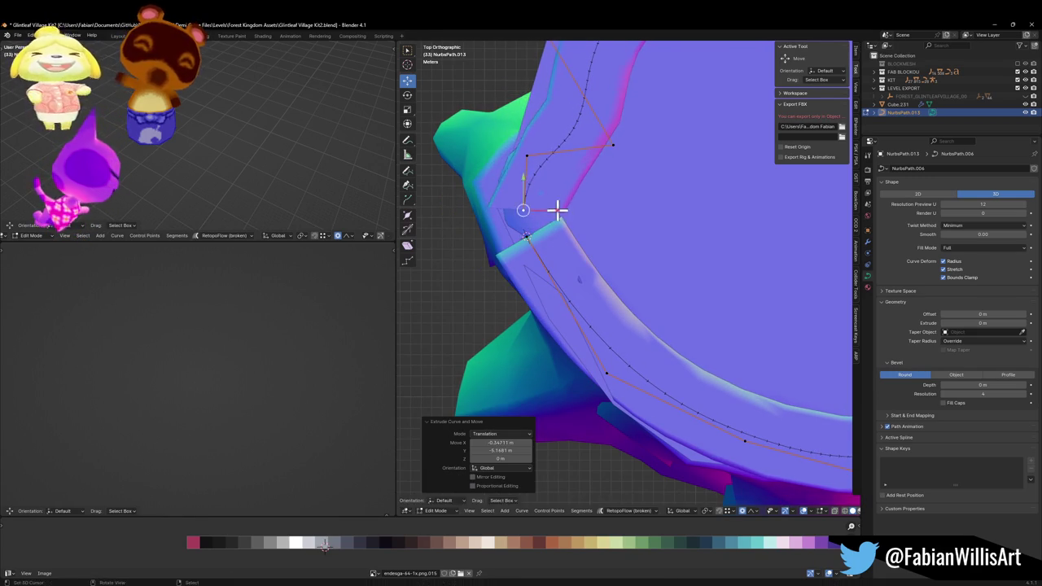
{"action": "key", "text": "e"}
{"action": "left_click", "coordinate": [572, 260]}
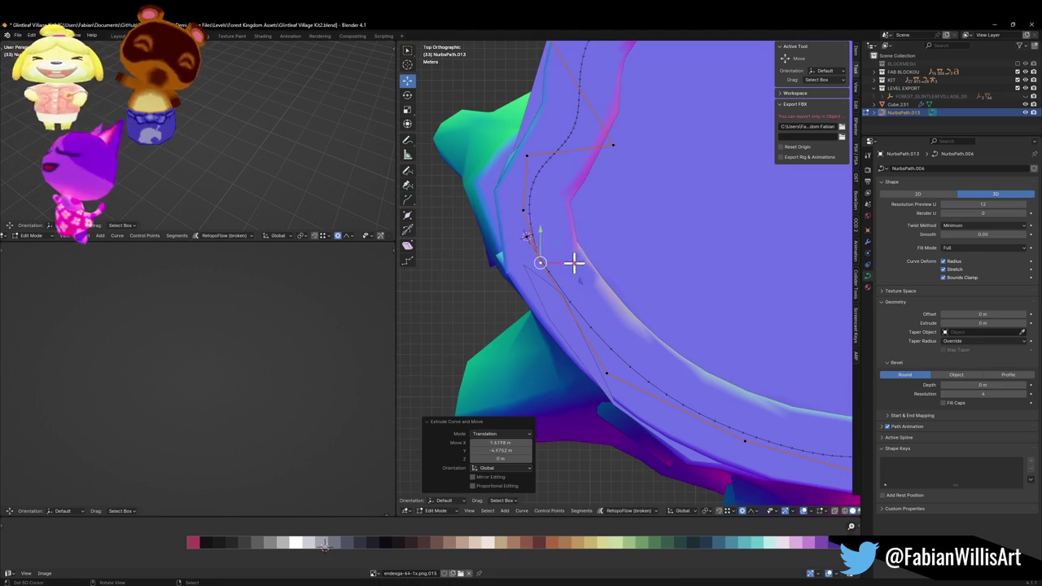
{"action": "key", "text": "g"}
{"action": "left_click", "coordinate": [523, 213]}
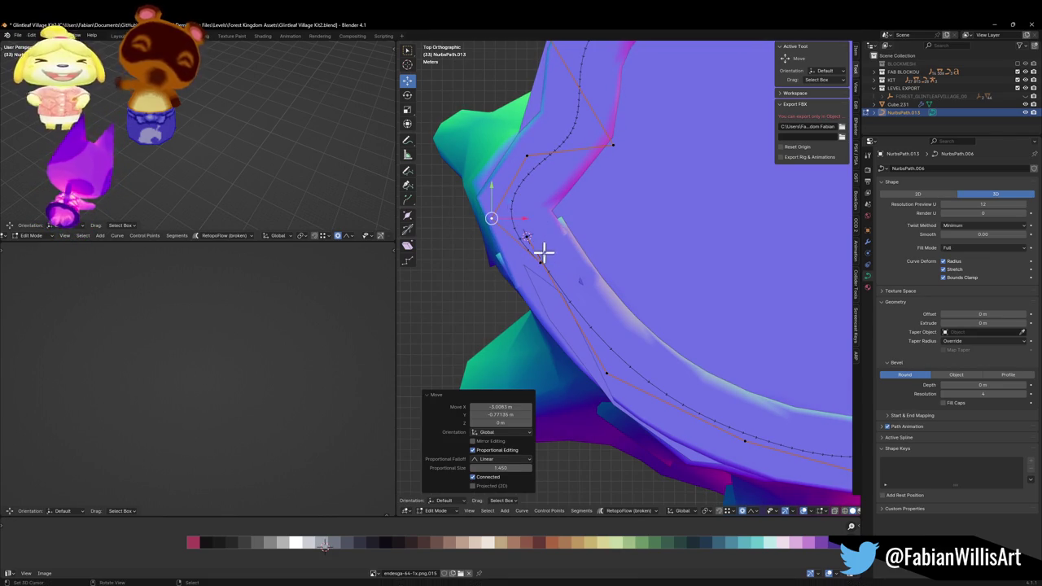
Move another point and rotate the join points about 13.5° to follow the top edge
{"action": "left_click", "coordinate": [535, 263]}
{"action": "key", "text": "g"}
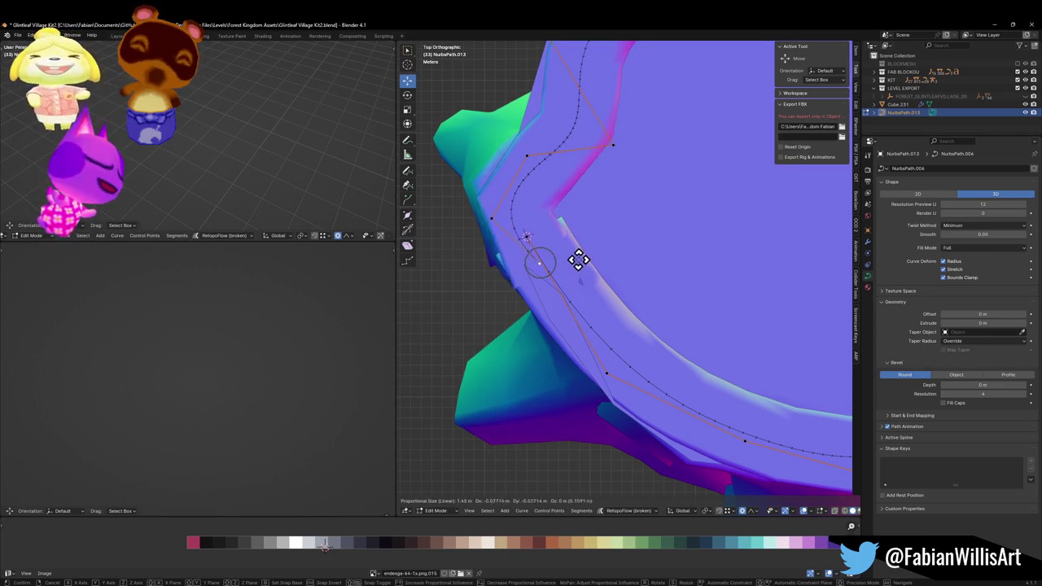
{"action": "left_click", "coordinate": [574, 257]}
{"action": "key", "text": "g"}
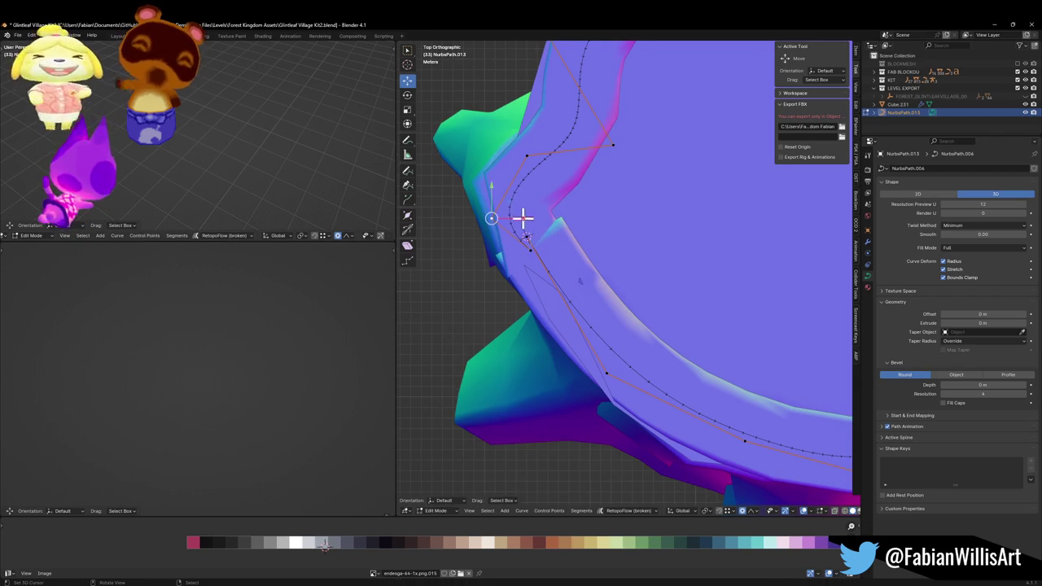
{"action": "left_click", "coordinate": [512, 186]}
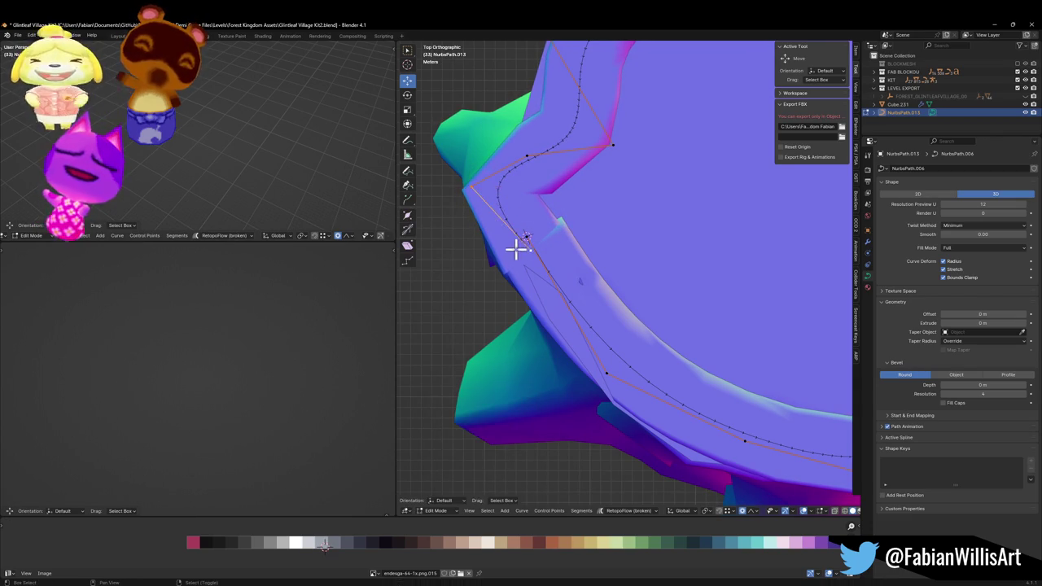
{"action": "left_click_drag", "start_coordinate": [516, 244], "coordinate": [551, 234]}
{"action": "key", "text": "r"}
{"action": "left_click", "coordinate": [581, 232]}
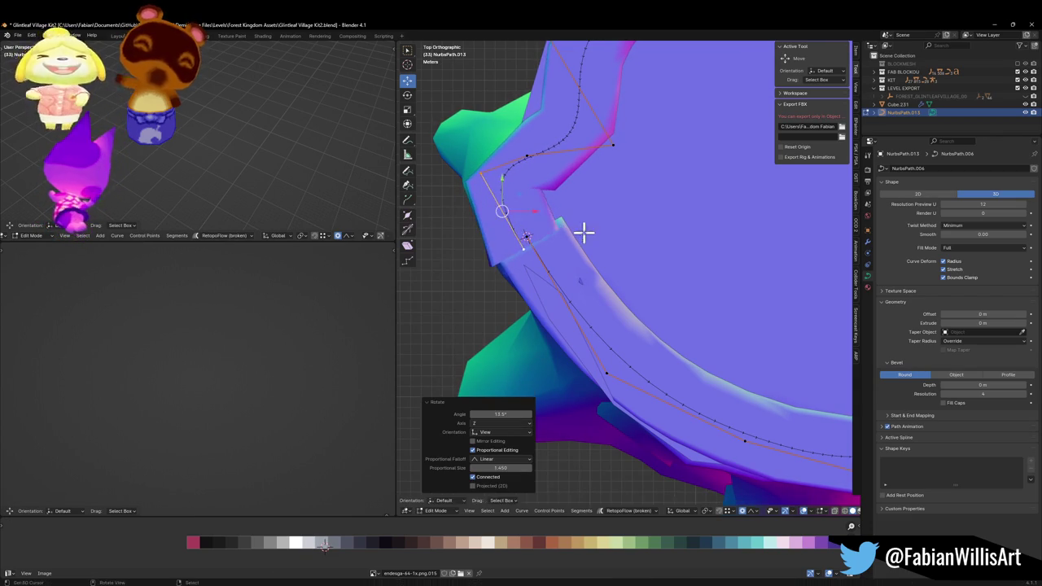
{"action": "key", "text": "g"}
{"action": "left_click", "coordinate": [587, 222]}
{"action": "key", "text": "r"}
{"action": "left_click", "coordinate": [584, 230]}
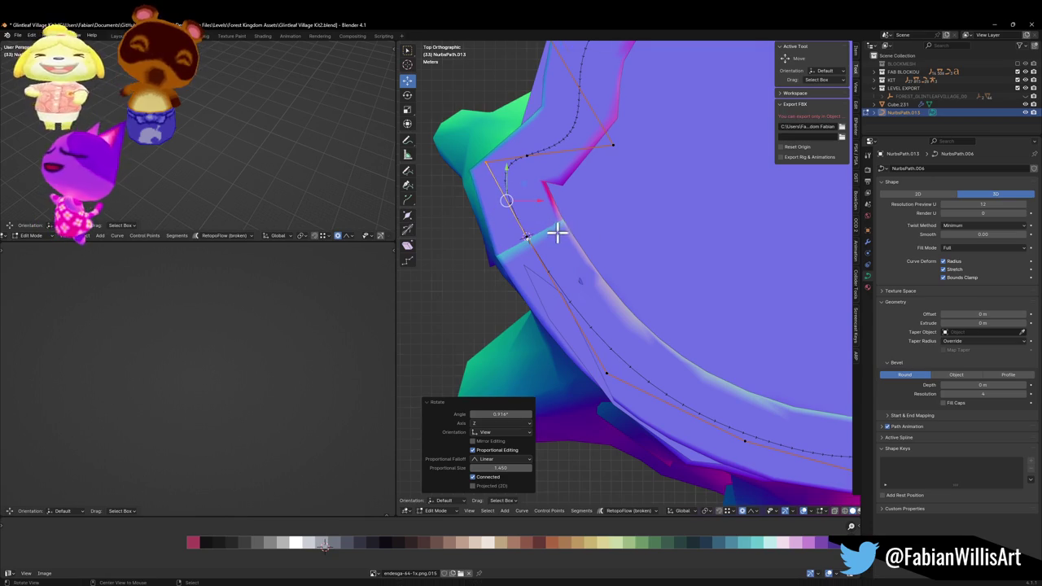
Check the curve from front and perspective views while finishing a small rotation
{"action": "key", "text": "KP_1"}
{"action": "mouse_move", "coordinate": [616, 233]}
{"action": "middle_mouse_down"}
{"action": "mouse_move", "coordinate": [669, 301]}
{"action": "mouse_move", "coordinate": [697, 275]}
{"action": "mouse_move", "coordinate": [705, 302]}
{"action": "mouse_move", "coordinate": [679, 304]}
{"action": "middle_mouse_up"}
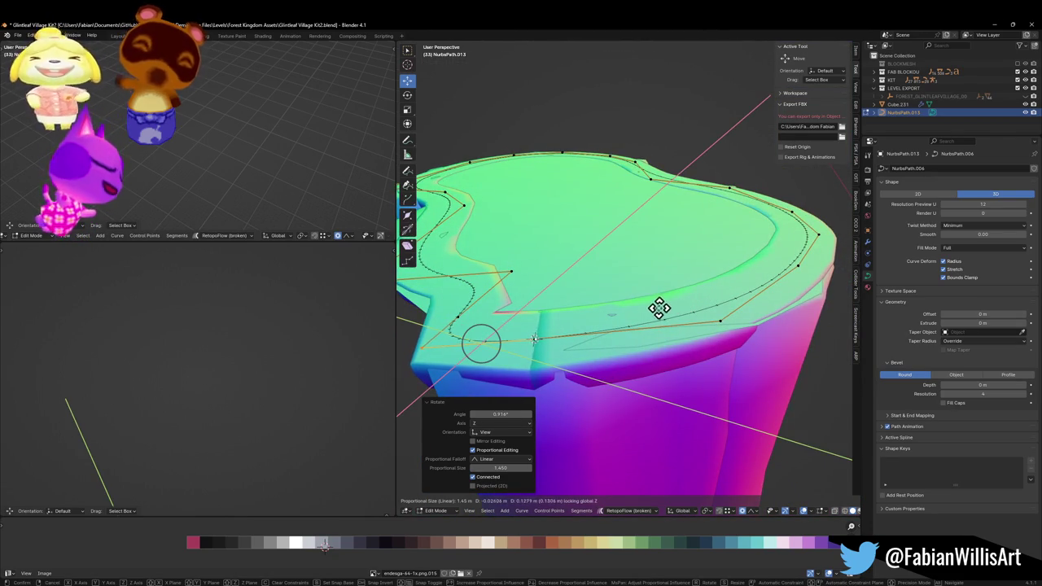
{"action": "left_click", "coordinate": [656, 302]}
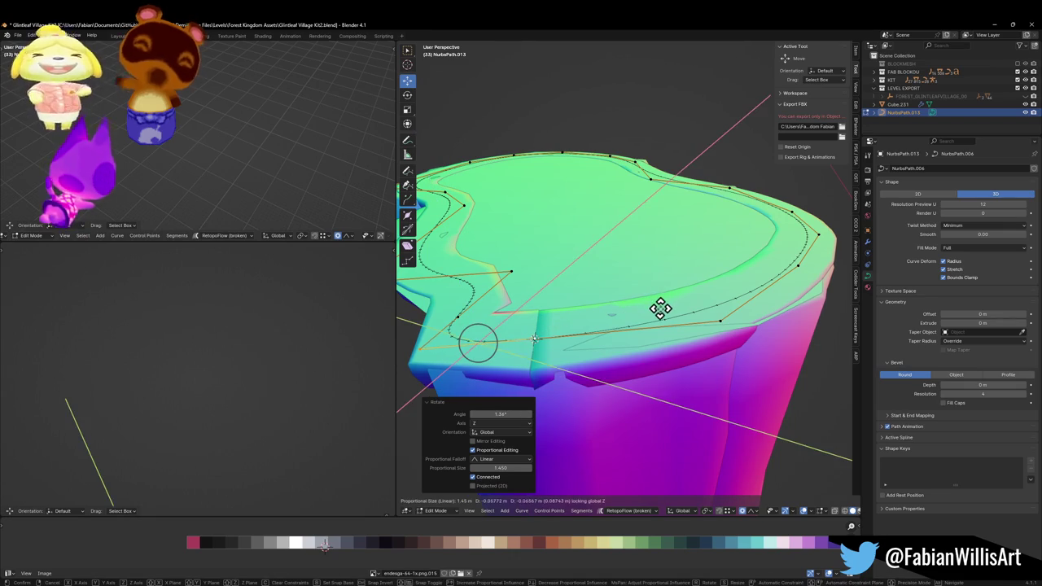
{"action": "key", "text": "Escape"}
{"action": "mouse_move", "coordinate": [659, 302]}
{"action": "middle_mouse_down"}
{"action": "mouse_move", "coordinate": [700, 256]}
{"action": "mouse_move", "coordinate": [676, 279]}
{"action": "mouse_move", "coordinate": [716, 272]}
{"action": "mouse_move", "coordinate": [617, 259]}
{"action": "middle_mouse_up"}
{"action": "scroll", "coordinate": [702, 272], "scroll_direction": "up", "scroll_amount": 3}
{"action": "scroll", "coordinate": [617, 259], "scroll_direction": "down", "scroll_amount": 3}
{"action": "mouse_move", "coordinate": [675, 239]}
{"action": "middle_mouse_down"}
{"action": "mouse_move", "coordinate": [705, 284]}
{"action": "mouse_move", "coordinate": [602, 316]}
{"action": "mouse_move", "coordinate": [634, 295]}
{"action": "mouse_move", "coordinate": [627, 325]}
{"action": "middle_mouse_up"}
Return to Object Mode, save Glintleaf Village Kit2.blend, and select the stump Cube.231
{"action": "key", "text": "Tab"}
{"action": "key", "text": "ctrl+s"}
{"action": "left_click", "coordinate": [560, 314]}
{"action": "scroll", "coordinate": [616, 302], "scroll_direction": "up", "scroll_amount": 2}
{"action": "scroll", "coordinate": [582, 320], "scroll_direction": "up", "scroll_amount": 2}
{"action": "scroll", "coordinate": [579, 319], "scroll_direction": "down", "scroll_amount": 2}
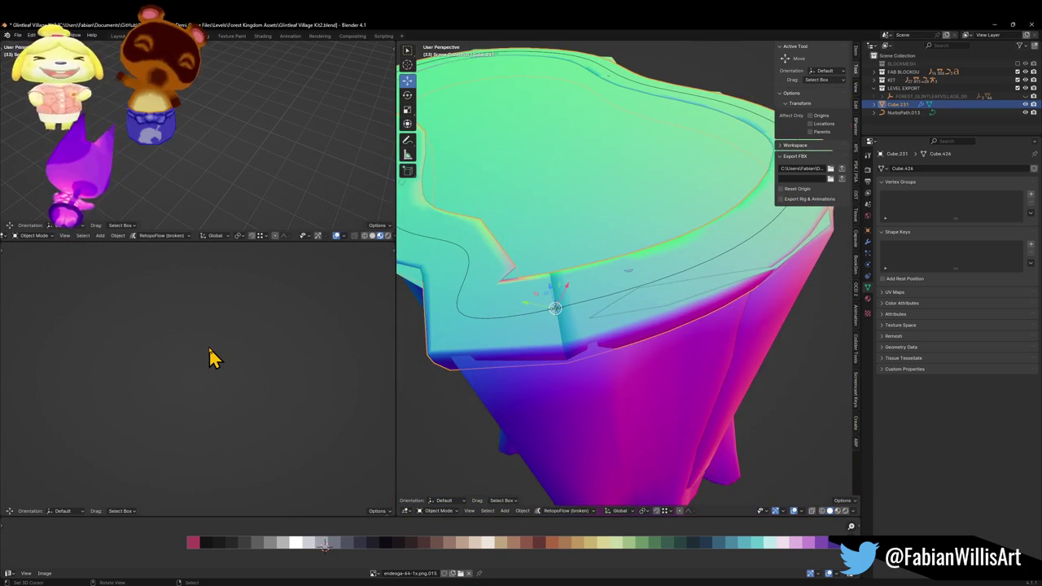
Orbit the lower-left viewport to look down on the stump and save
{"action": "scroll", "coordinate": [209, 358], "scroll_direction": "down", "scroll_amount": 2}
{"action": "scroll", "coordinate": [209, 359], "scroll_direction": "up", "scroll_amount": 2}
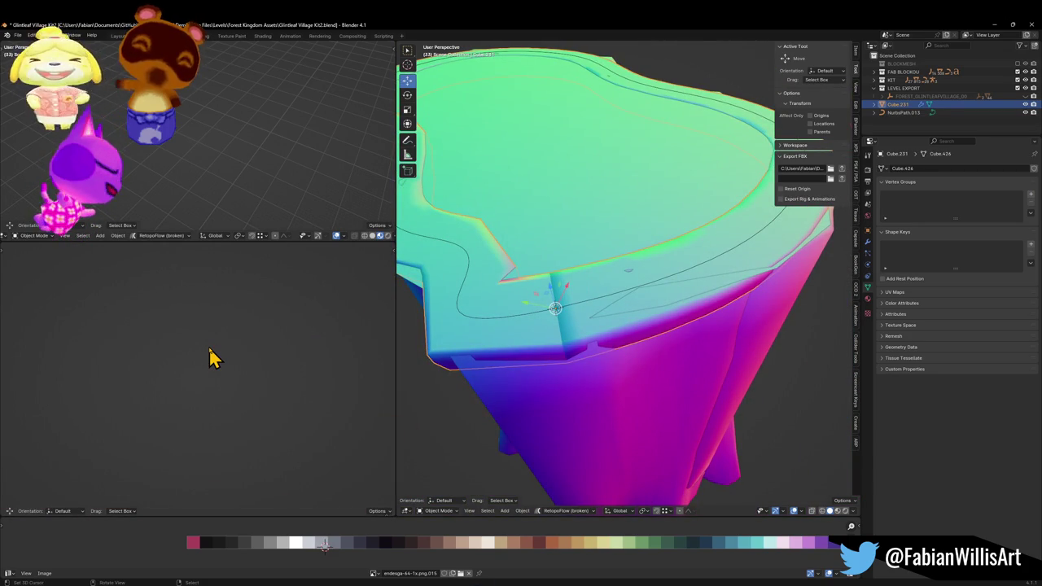
{"action": "scroll", "coordinate": [210, 358], "scroll_direction": "down", "scroll_amount": 3}
{"action": "mouse_move", "coordinate": [217, 361]}
{"action": "middle_mouse_down"}
{"action": "mouse_move", "coordinate": [284, 342]}
{"action": "mouse_move", "coordinate": [268, 377]}
{"action": "mouse_move", "coordinate": [287, 367]}
{"action": "middle_mouse_up"}
{"action": "key", "text": "ctrl+s"}
Raise the root ring curve 0.038 m along Z and save the file
{"action": "left_click", "coordinate": [549, 324]}
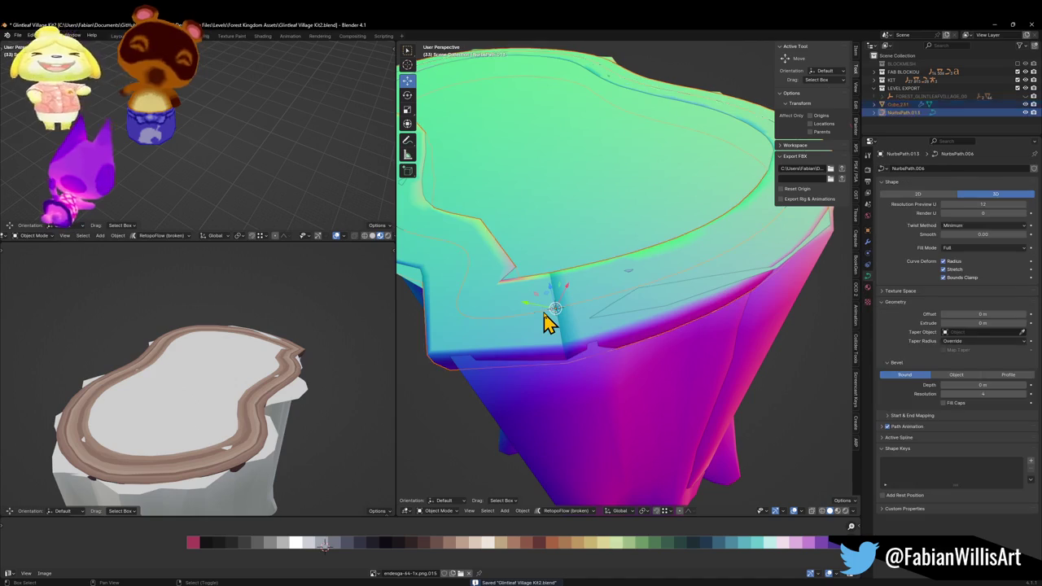
{"action": "key", "text": "g"}
{"action": "key", "text": "z"}
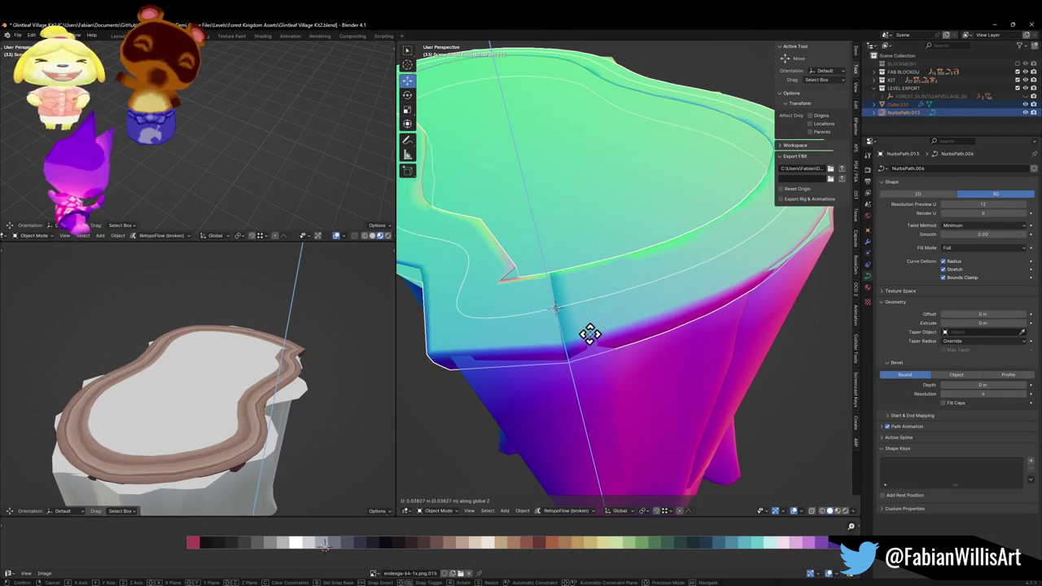
{"action": "left_click", "coordinate": [590, 336]}
{"action": "left_click", "coordinate": [623, 293]}
{"action": "key", "text": "ctrl+s"}
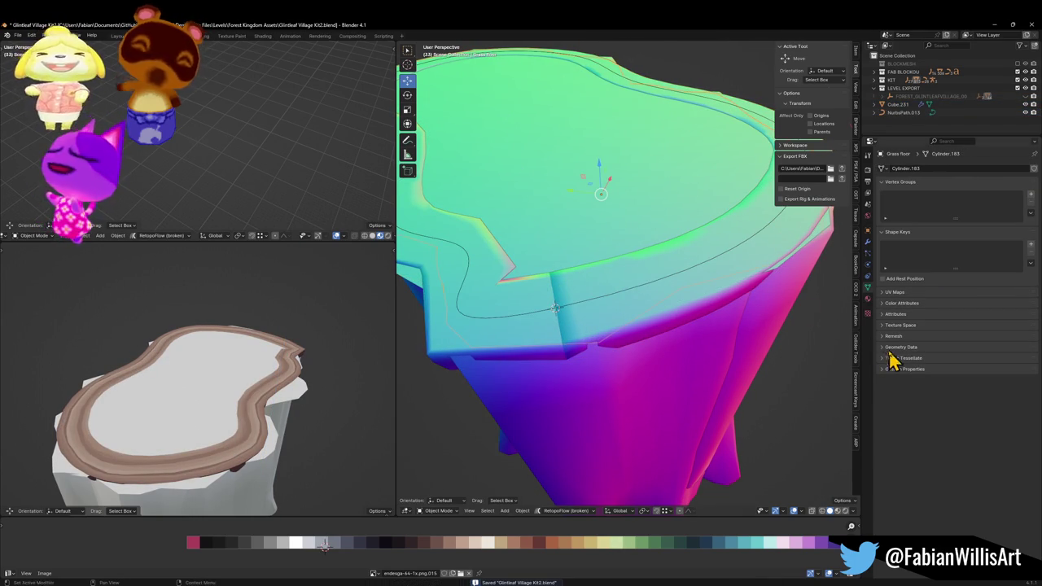
Assign the Grass material to the floor object
{"action": "left_click", "coordinate": [868, 298]}
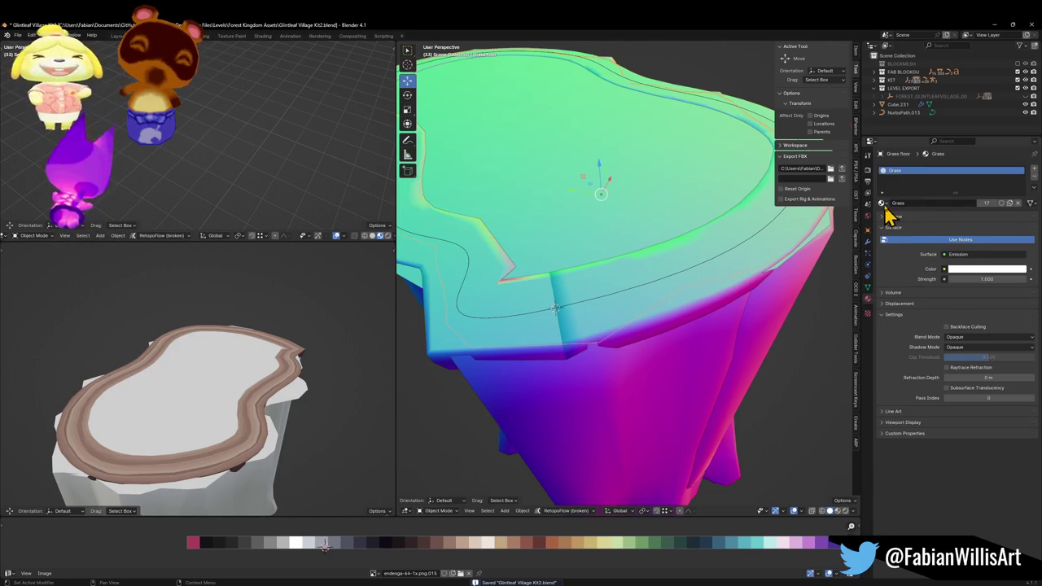
{"action": "left_click", "coordinate": [883, 203]}
{"action": "type", "text": "Grass"}
{"action": "key", "text": "Return"}
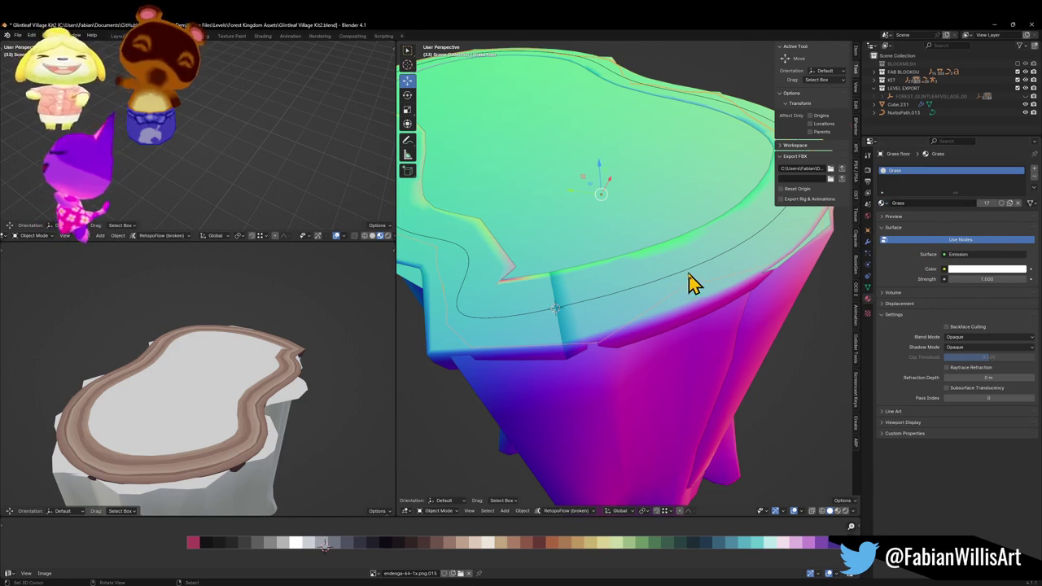
Try Grass on Cube.231, undo to keep Wood.013, save, and enter Edit Mode on it
{"action": "left_click", "coordinate": [698, 287]}
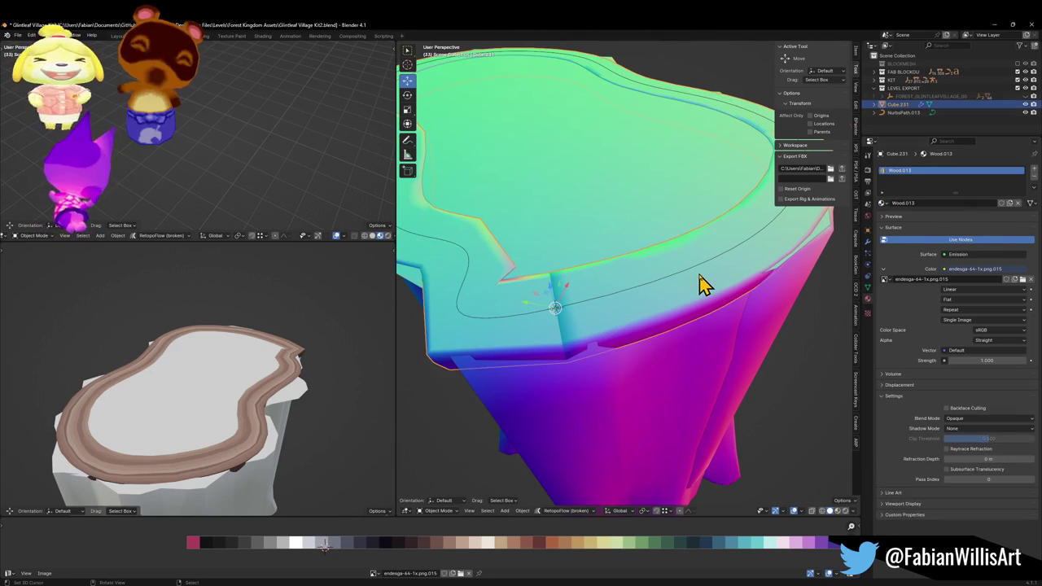
{"action": "left_click", "coordinate": [883, 202]}
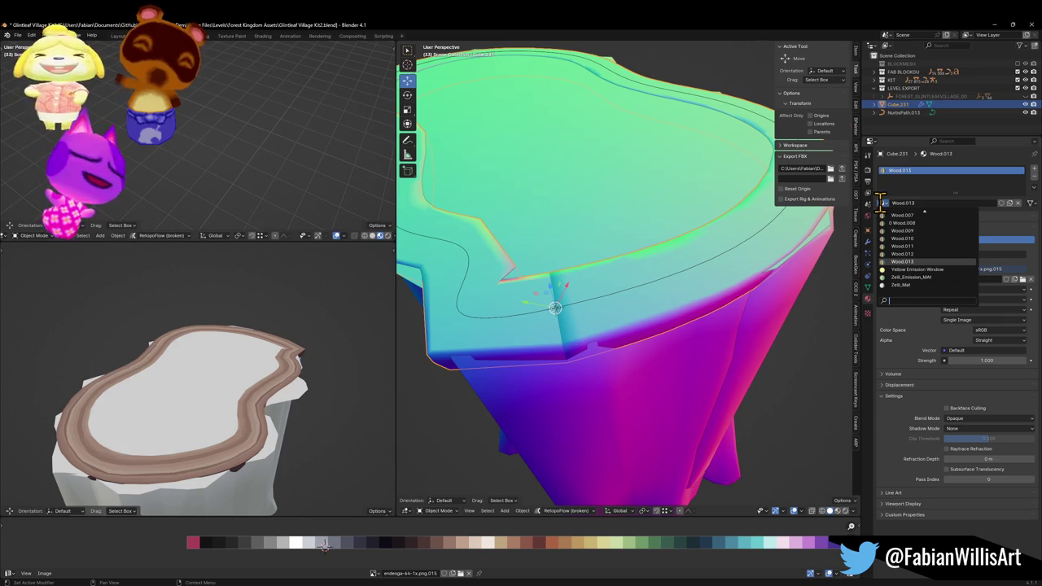
{"action": "type", "text": "gra"}
{"action": "left_click", "coordinate": [897, 215]}
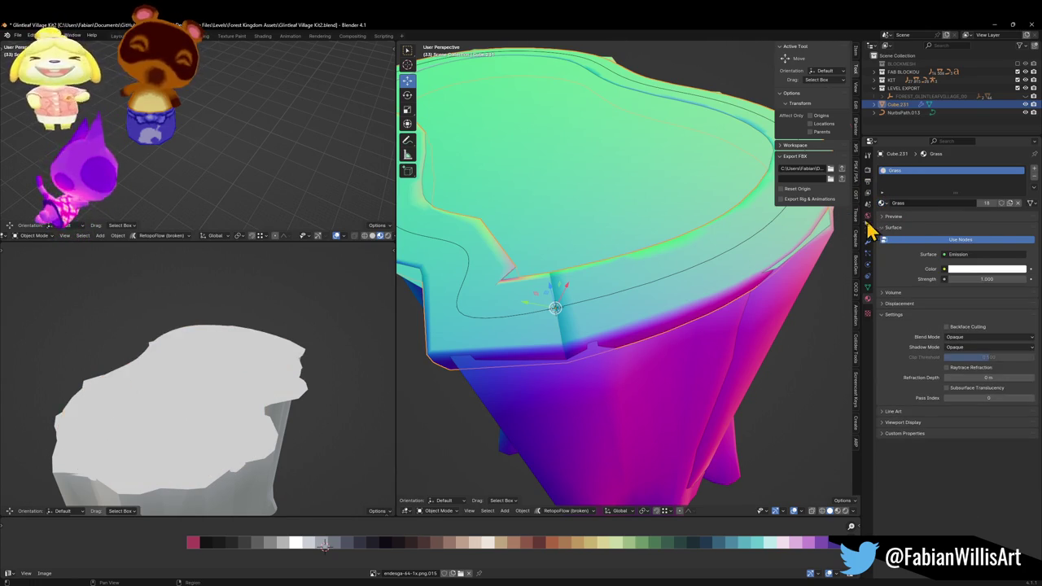
{"action": "middle_click_drag", "start_coordinate": [709, 226], "coordinate": [691, 240]}
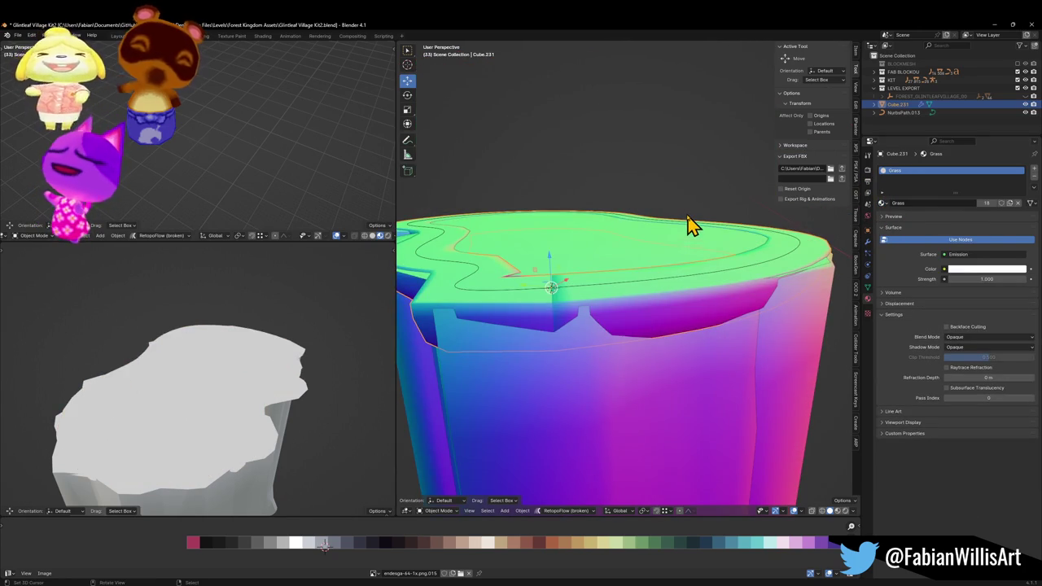
{"action": "key", "text": "ctrl+z"}
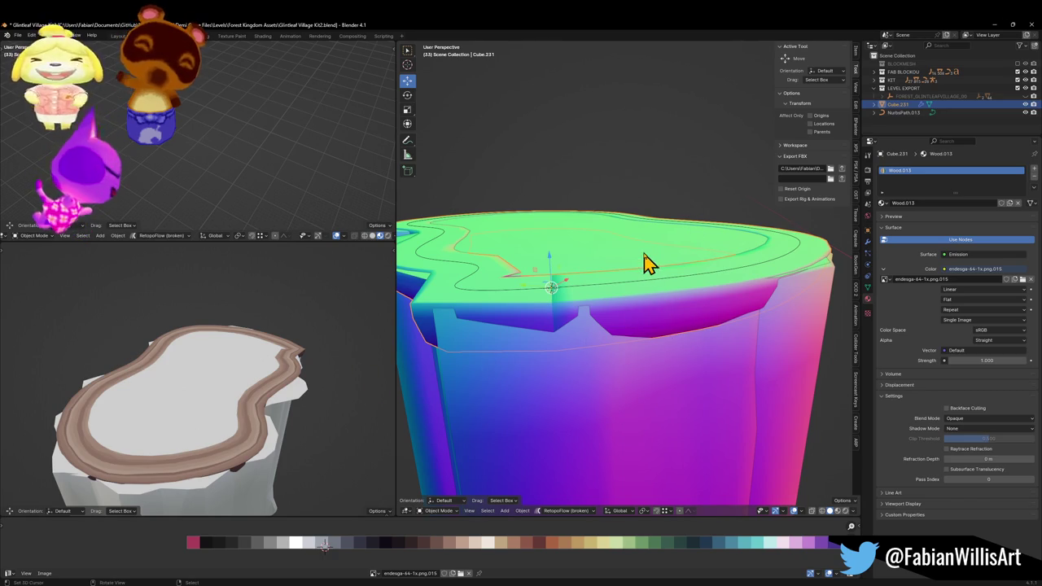
{"action": "key", "text": "alt+a"}
{"action": "key", "text": "ctrl+s"}
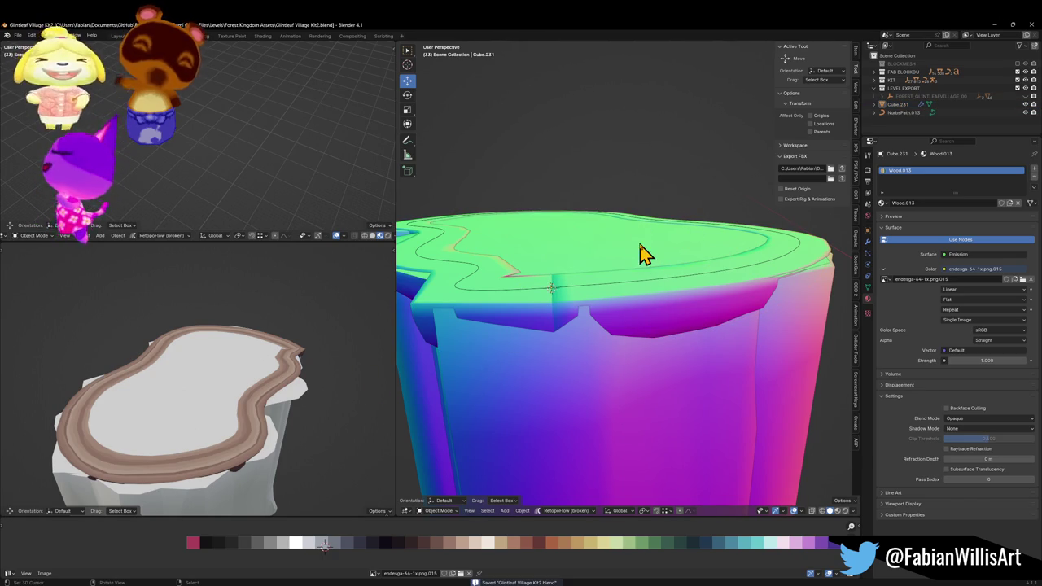
{"action": "key", "text": "Tab"}
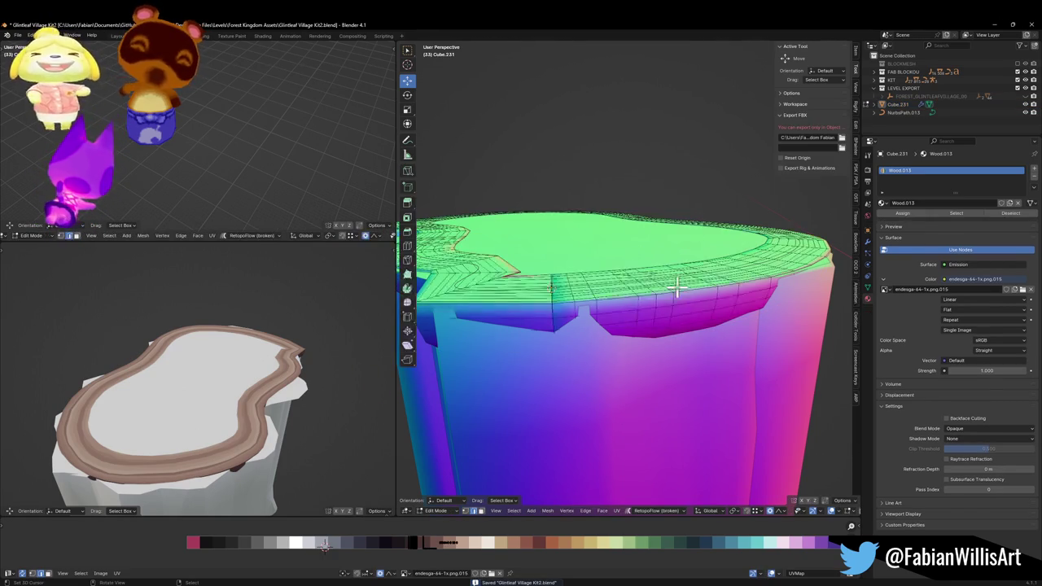
In Edit Mode, select all of the stump's upward-facing top faces using Select Similar > Normal
{"action": "key", "text": "a"}
{"action": "key", "text": "alt+a"}
{"action": "left_click", "coordinate": [656, 283]}
{"action": "key", "text": "shift+g"}
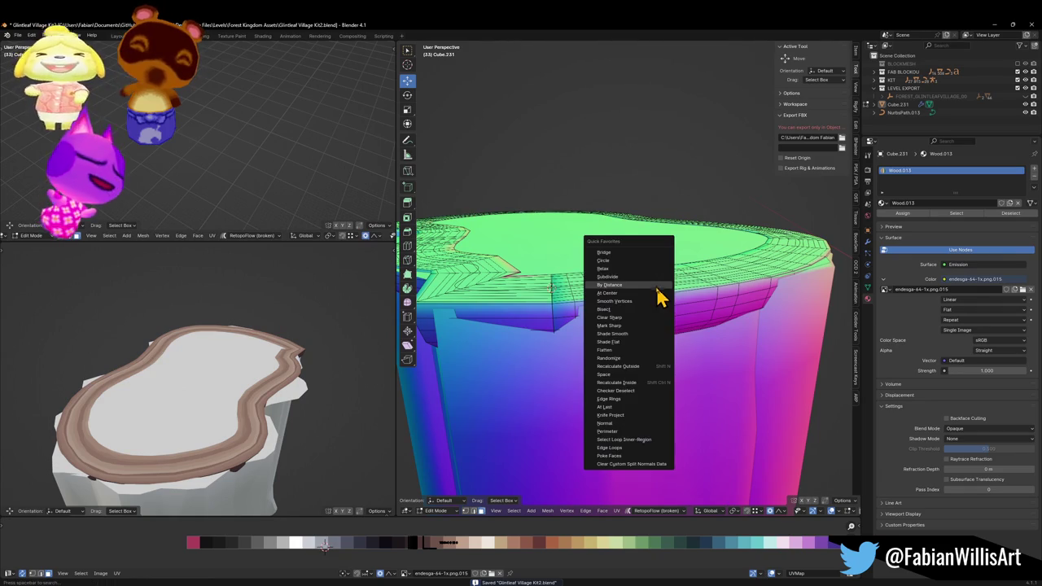
{"action": "left_click", "coordinate": [620, 422]}
{"action": "mouse_move", "coordinate": [668, 251]}
{"action": "middle_mouse_down"}
{"action": "mouse_move", "coordinate": [635, 272]}
{"action": "mouse_move", "coordinate": [658, 279]}
{"action": "middle_mouse_up"}
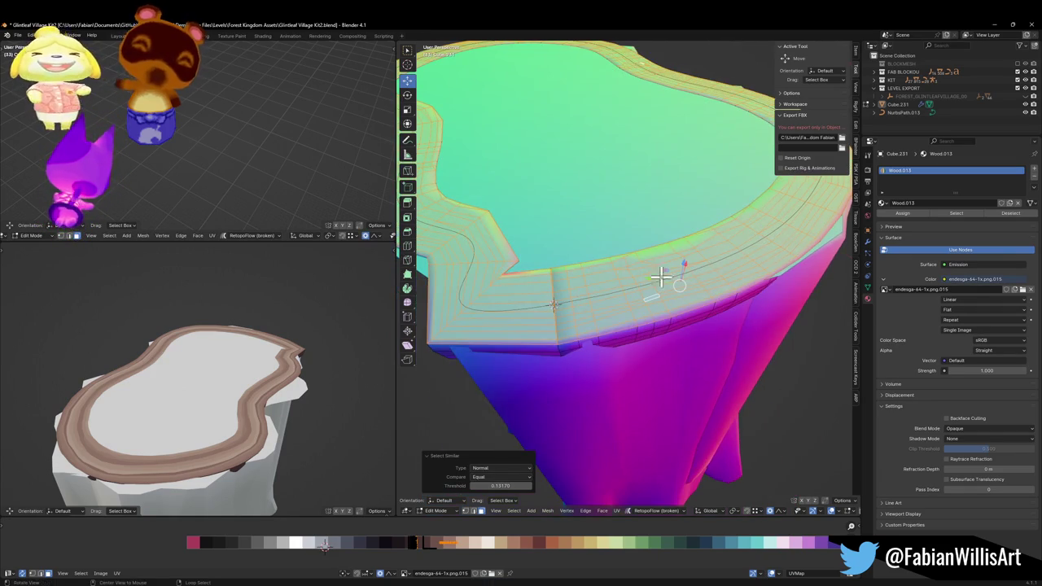
Add a new material slot set to Grass, assign it to the selected top faces, and return to Object Mode
{"action": "left_click", "coordinate": [1033, 170]}
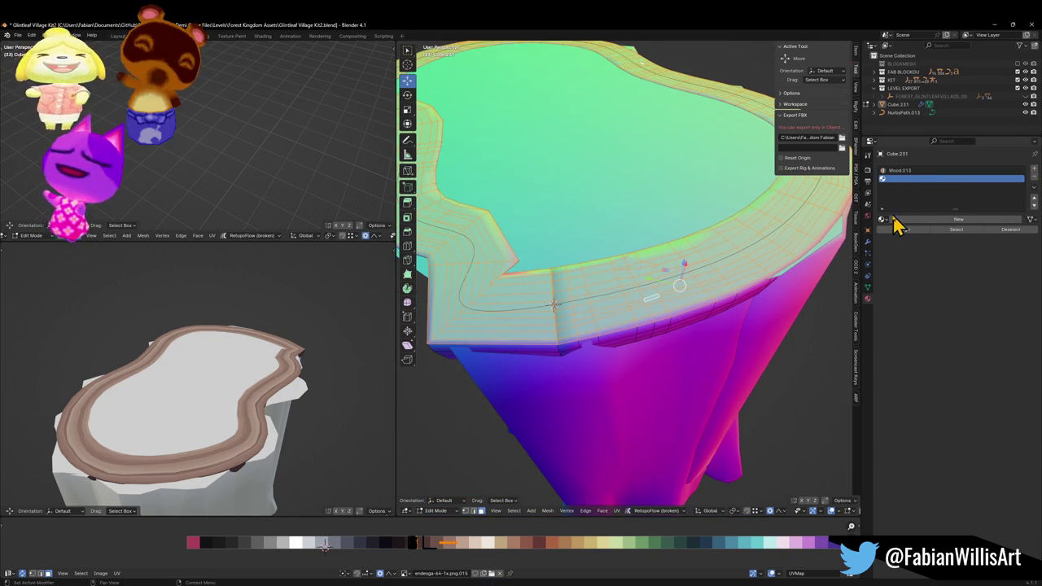
{"action": "left_click", "coordinate": [882, 219]}
{"action": "type", "text": "gra"}
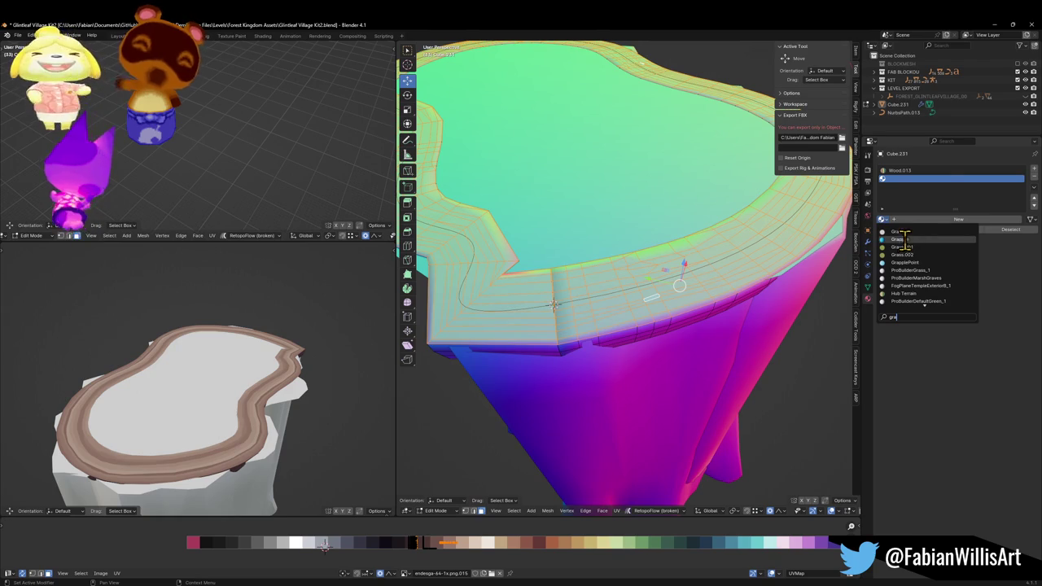
{"action": "left_click", "coordinate": [911, 231]}
{"action": "left_click", "coordinate": [920, 236]}
{"action": "key", "text": "Tab"}
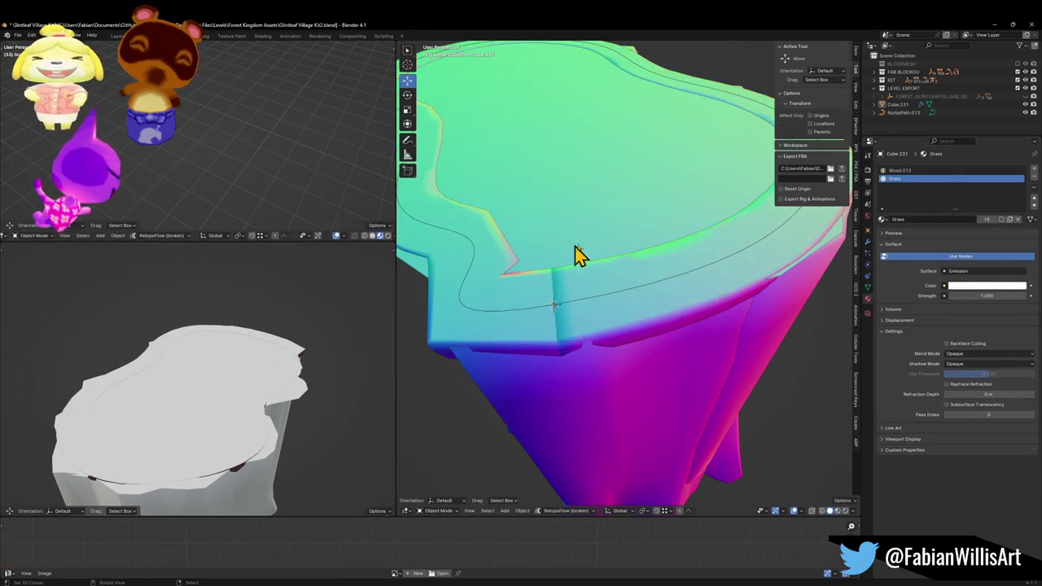
Deselect the stump and save the file with Ctrl+S
{"action": "mouse_move", "coordinate": [589, 279]}
{"action": "middle_mouse_down"}
{"action": "mouse_move", "coordinate": [572, 235]}
{"action": "mouse_move", "coordinate": [592, 236]}
{"action": "mouse_move", "coordinate": [616, 263]}
{"action": "mouse_move", "coordinate": [586, 288]}
{"action": "mouse_move", "coordinate": [475, 272]}
{"action": "mouse_move", "coordinate": [617, 285]}
{"action": "middle_mouse_up"}
{"action": "left_click", "coordinate": [609, 244]}
{"action": "key", "text": "ctrl+s"}
Select the Grass floor object, start a move, and cancel it so it stays in place
{"action": "left_click", "coordinate": [529, 236]}
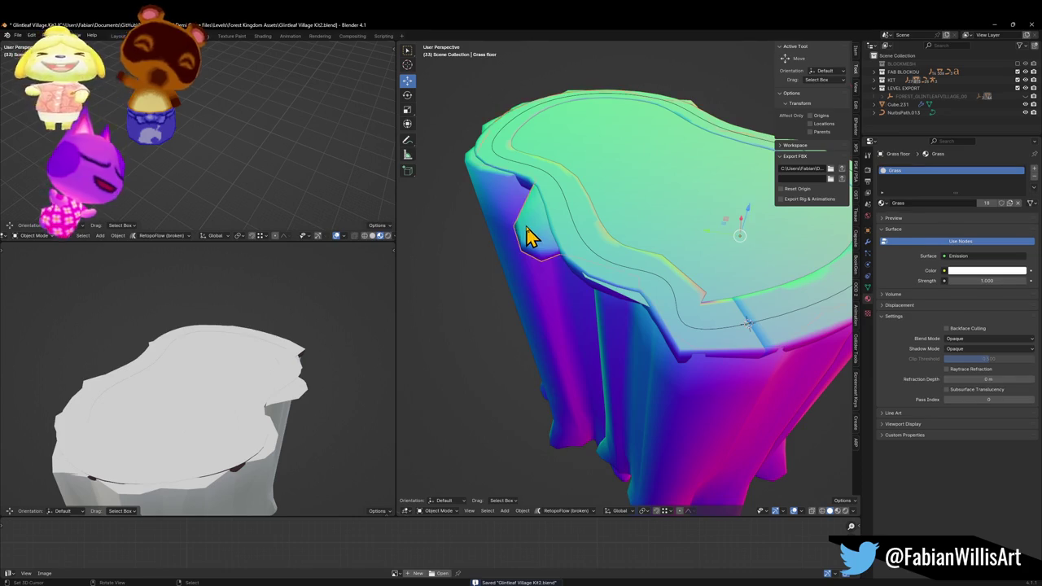
{"action": "mouse_move", "coordinate": [532, 235]}
{"action": "middle_mouse_down"}
{"action": "mouse_move", "coordinate": [619, 286]}
{"action": "mouse_move", "coordinate": [598, 255]}
{"action": "mouse_move", "coordinate": [581, 314]}
{"action": "middle_mouse_up"}
{"action": "scroll", "coordinate": [598, 258], "scroll_direction": "down", "scroll_amount": 3}
{"action": "key", "text": "g"}
{"action": "right_click", "coordinate": [675, 287]}
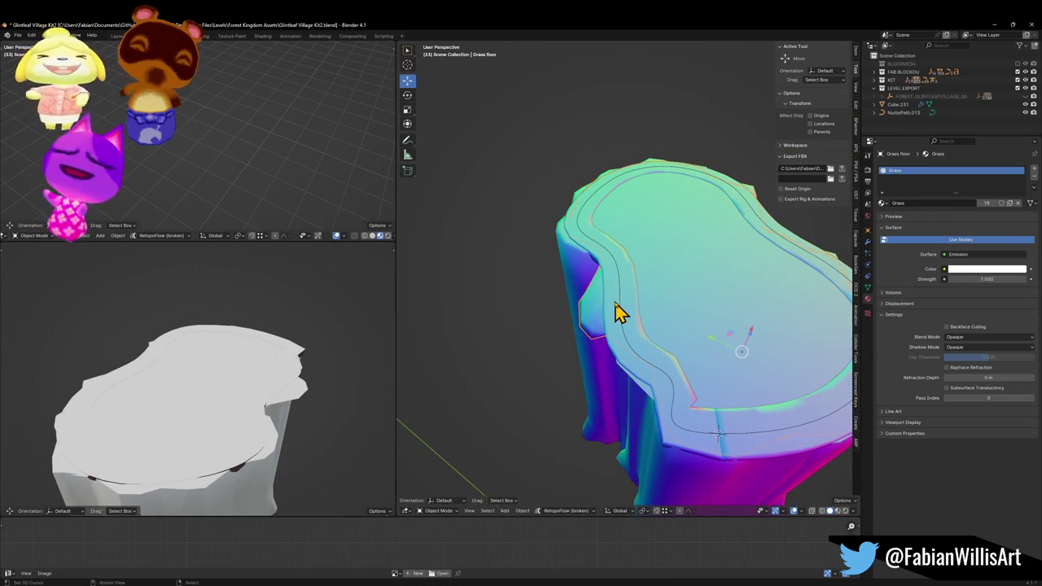
{"action": "mouse_move", "coordinate": [651, 312]}
{"action": "middle_mouse_down"}
{"action": "mouse_move", "coordinate": [623, 309]}
{"action": "mouse_move", "coordinate": [604, 270]}
{"action": "mouse_move", "coordinate": [611, 298]}
{"action": "mouse_move", "coordinate": [661, 326]}
{"action": "middle_mouse_up"}
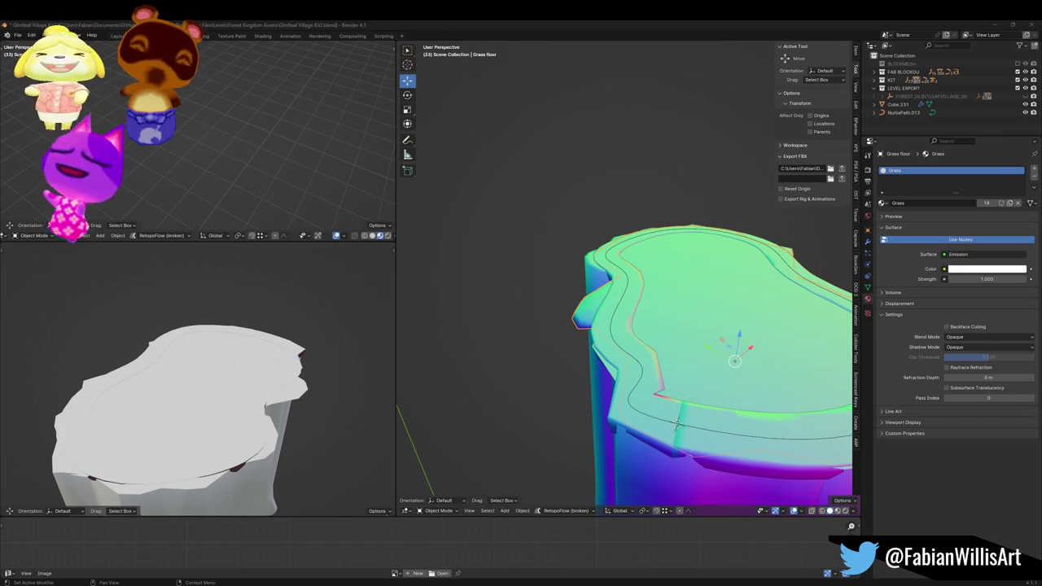
Save the .blend file with the Grass floor on the stump top
{"action": "key", "text": "ctrl+s"}
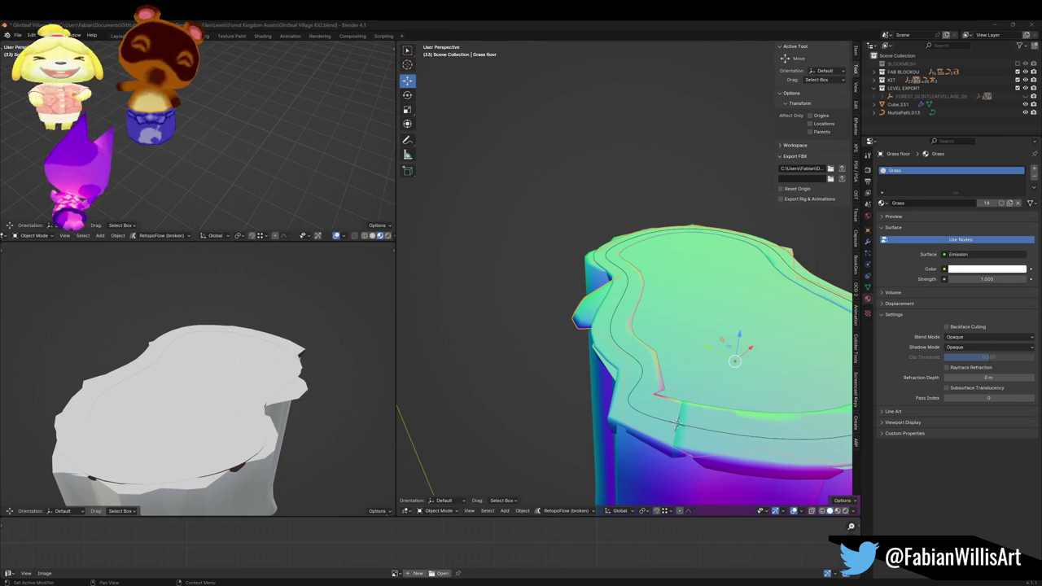